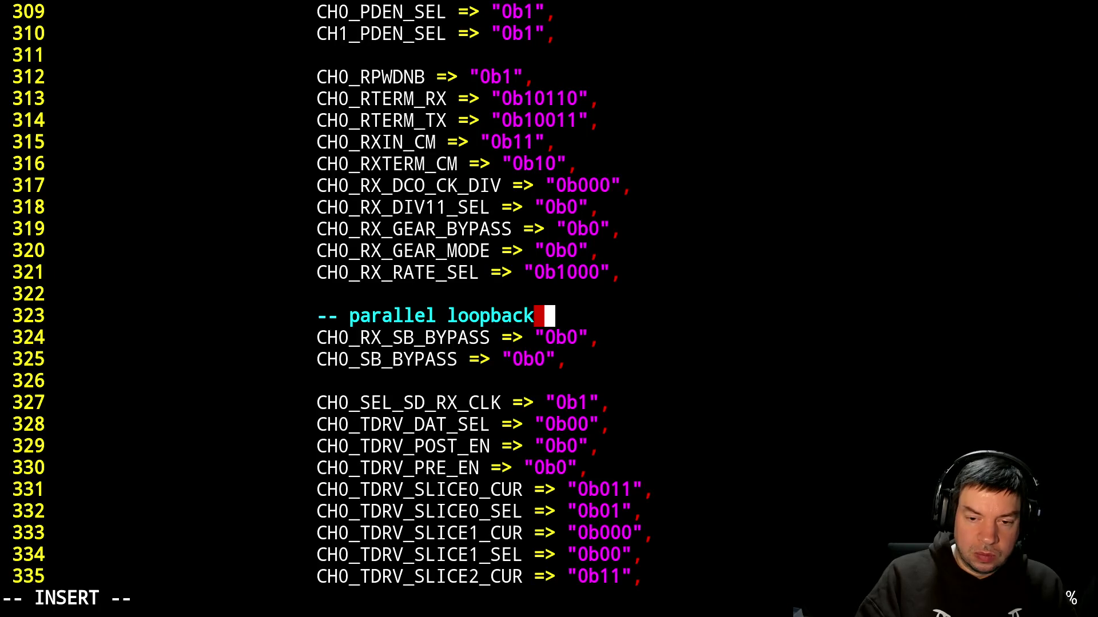
Finish line 323's comment so it ends 'parallel loopback after SerDes bridge'.
text(after S)
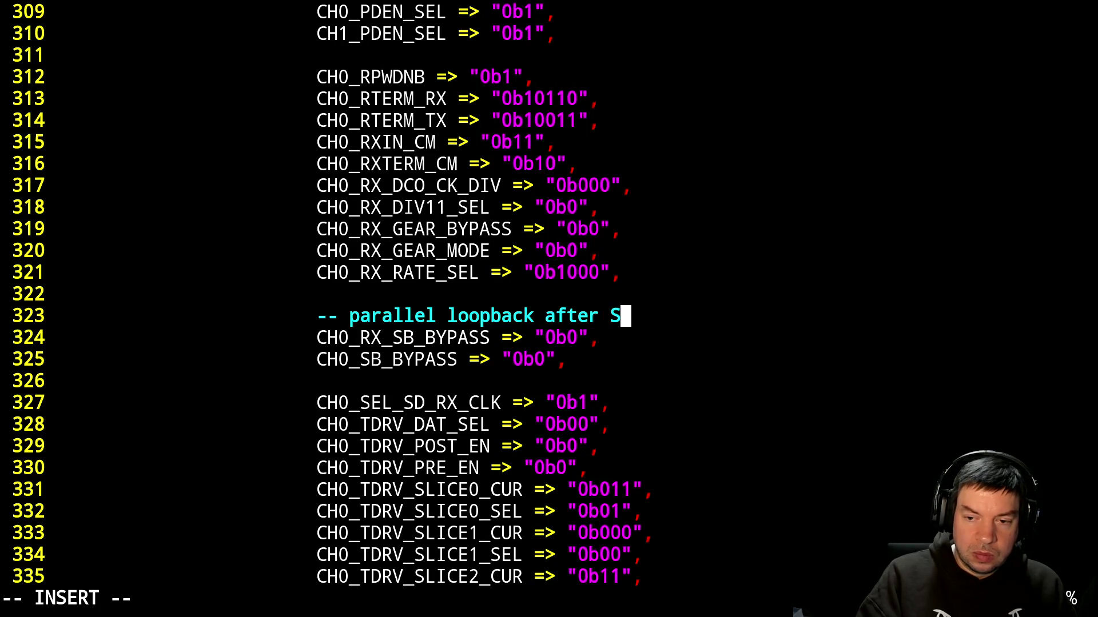
text(erDe)
key(BackSpace)
key(BackSpace)
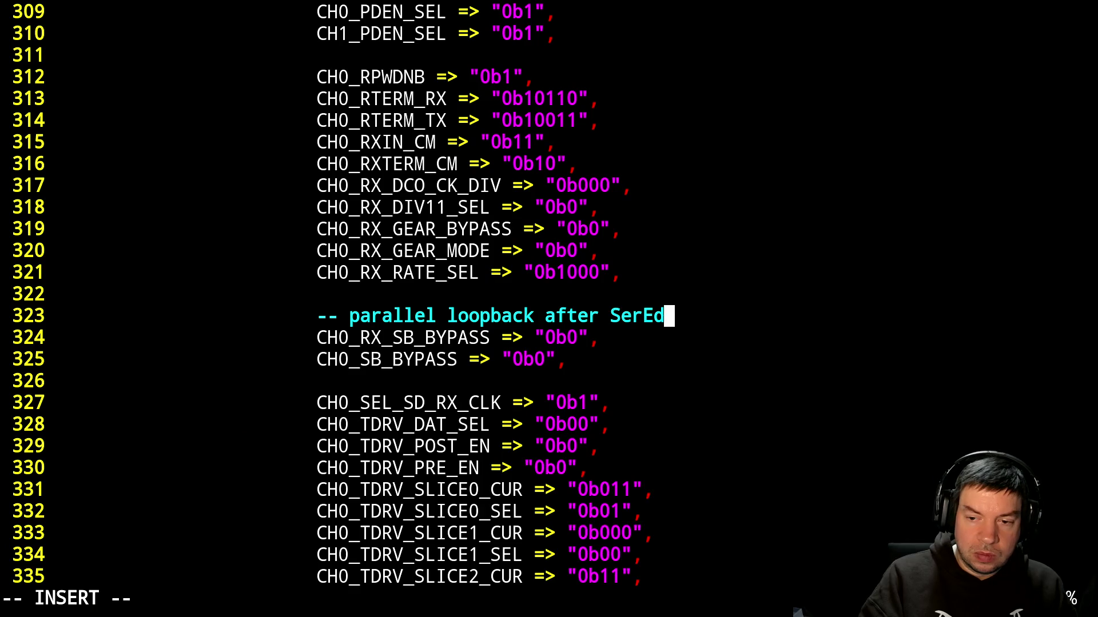
text(Des )
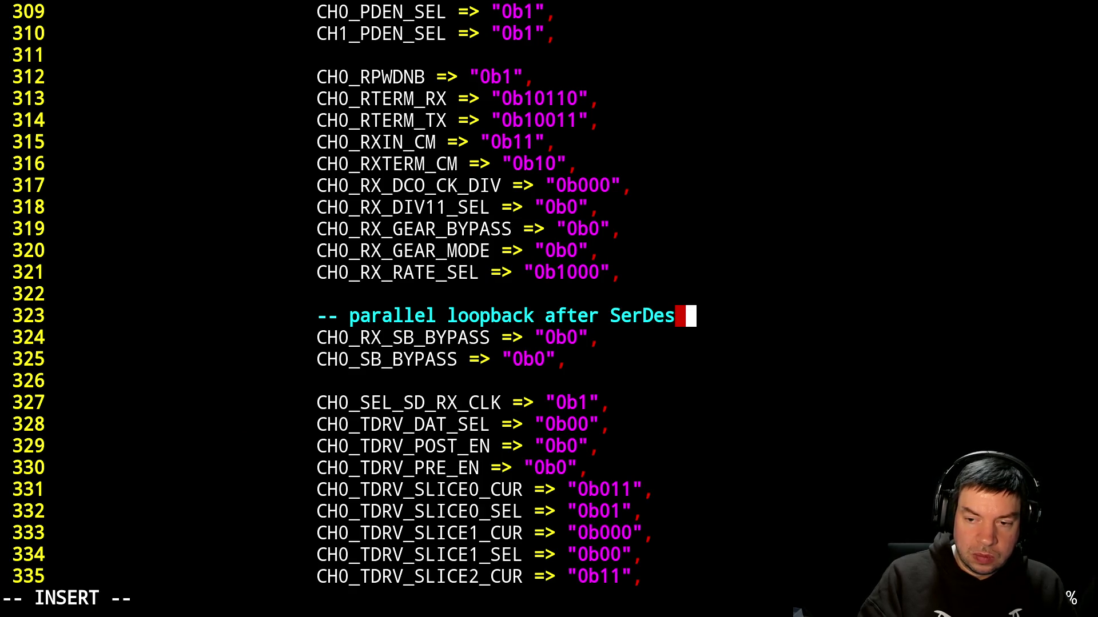
text(bridge)
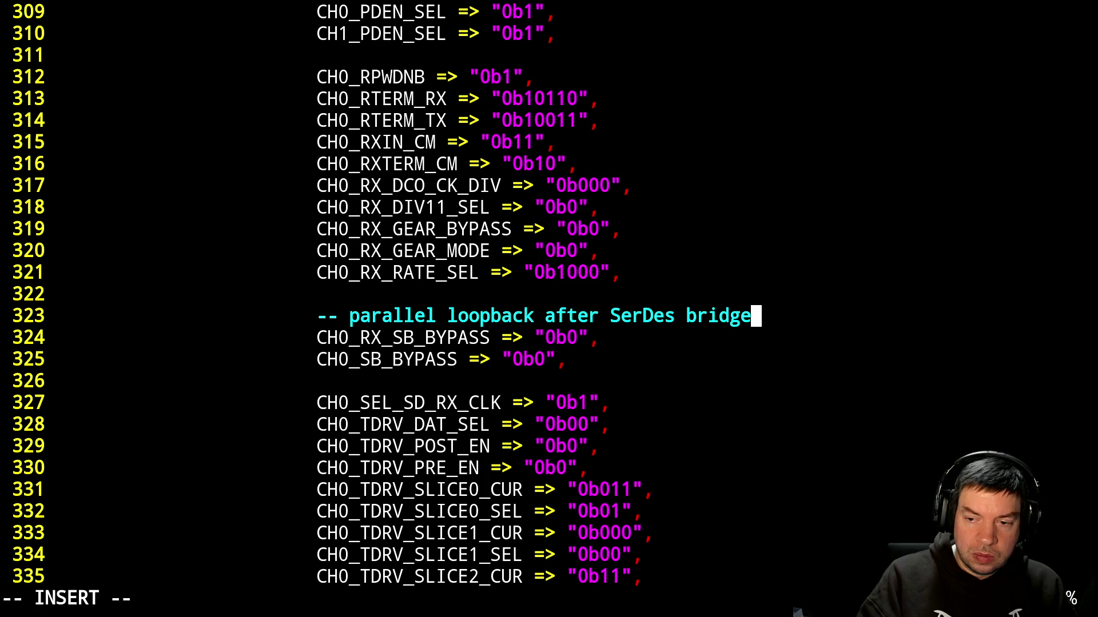
key(Escape)
Add comments '-- invert data for parallel loopback' and '-- there is another invert here, so this seems needed'.
text(jo-- )
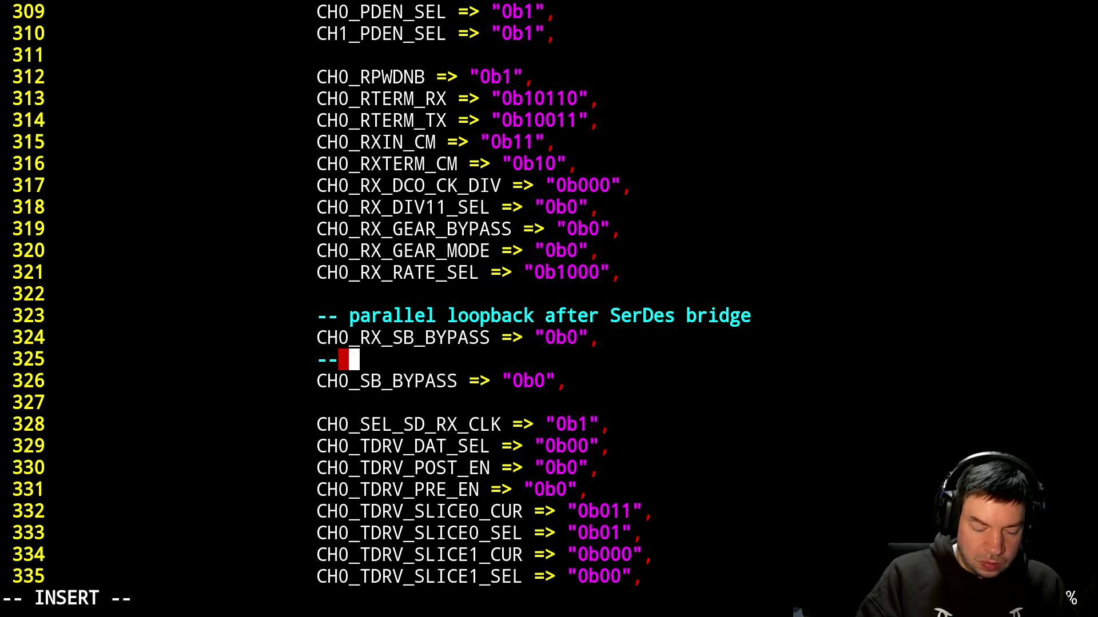
text(invert da)
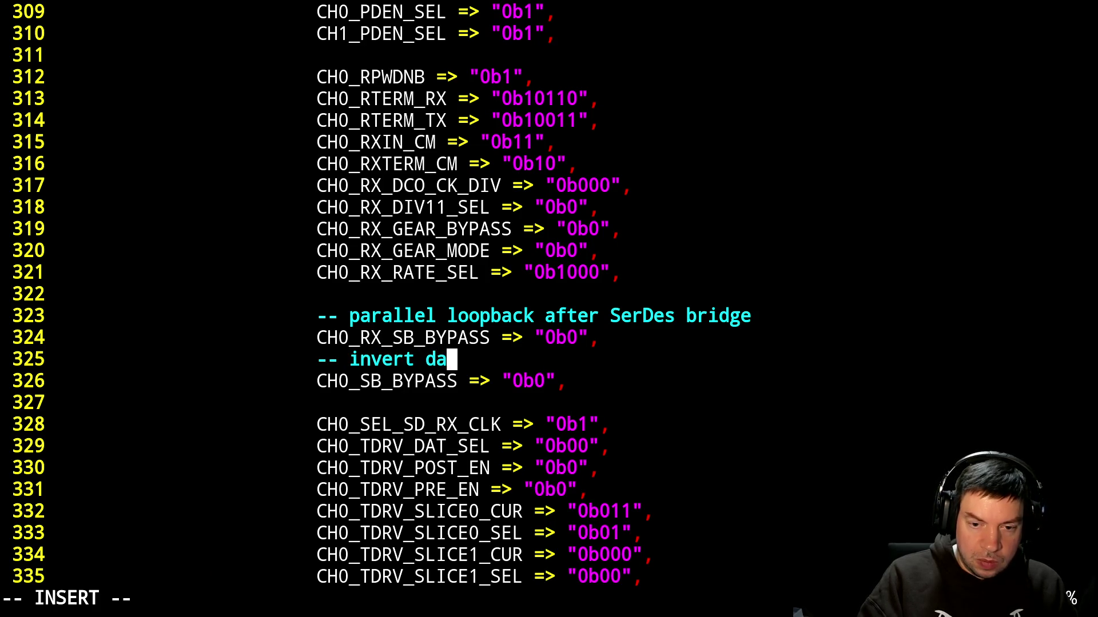
text(ta for )
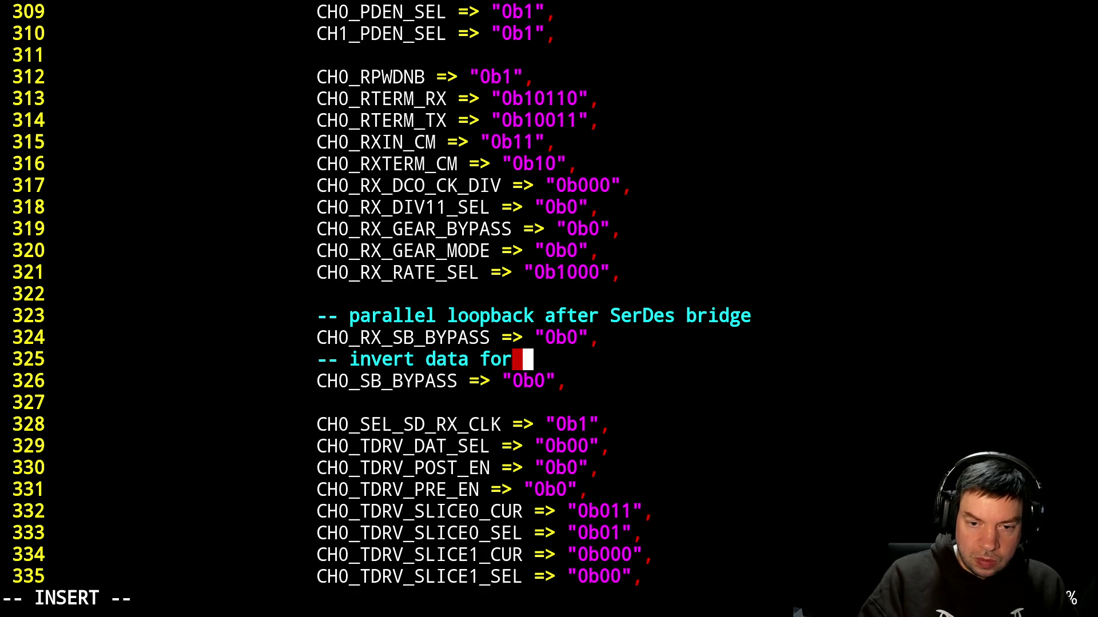
text(parallel l)
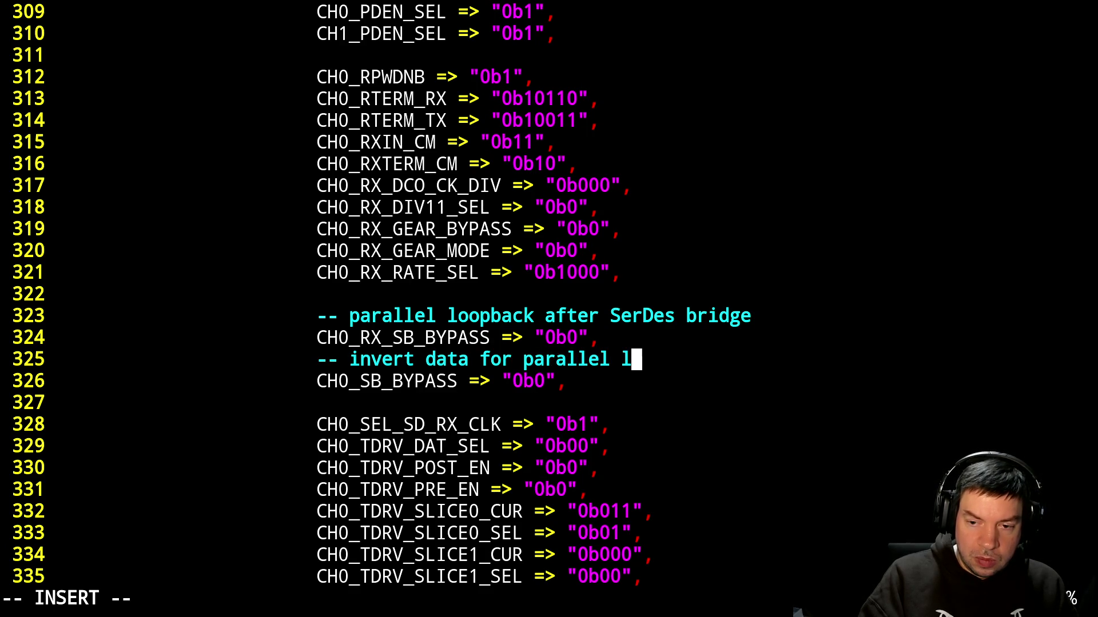
text(oopback)
key(Return)
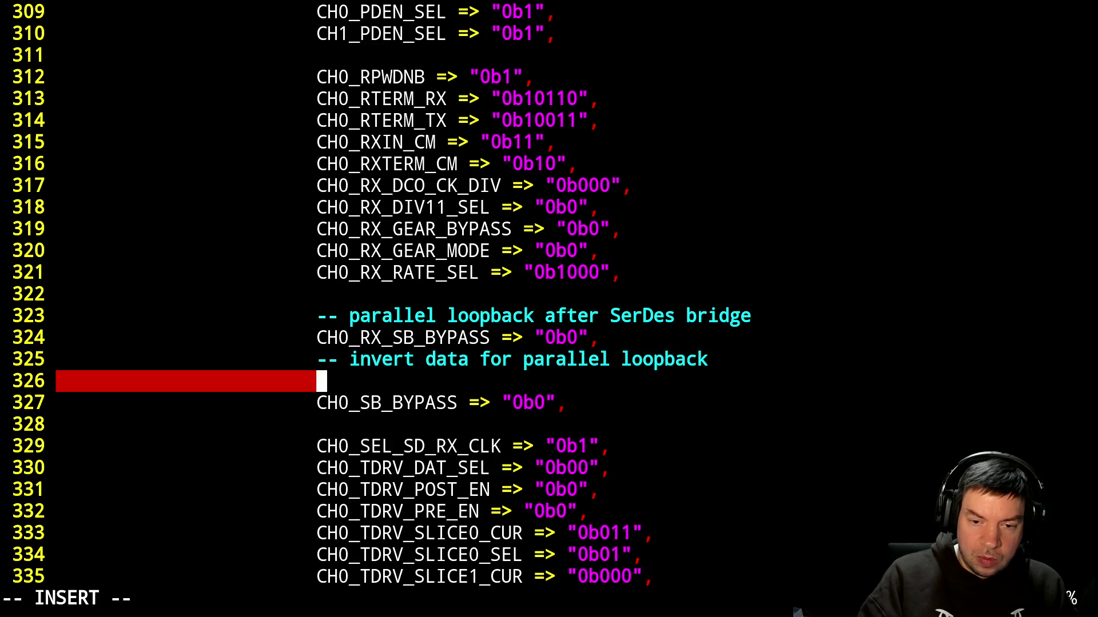
text(-- ()
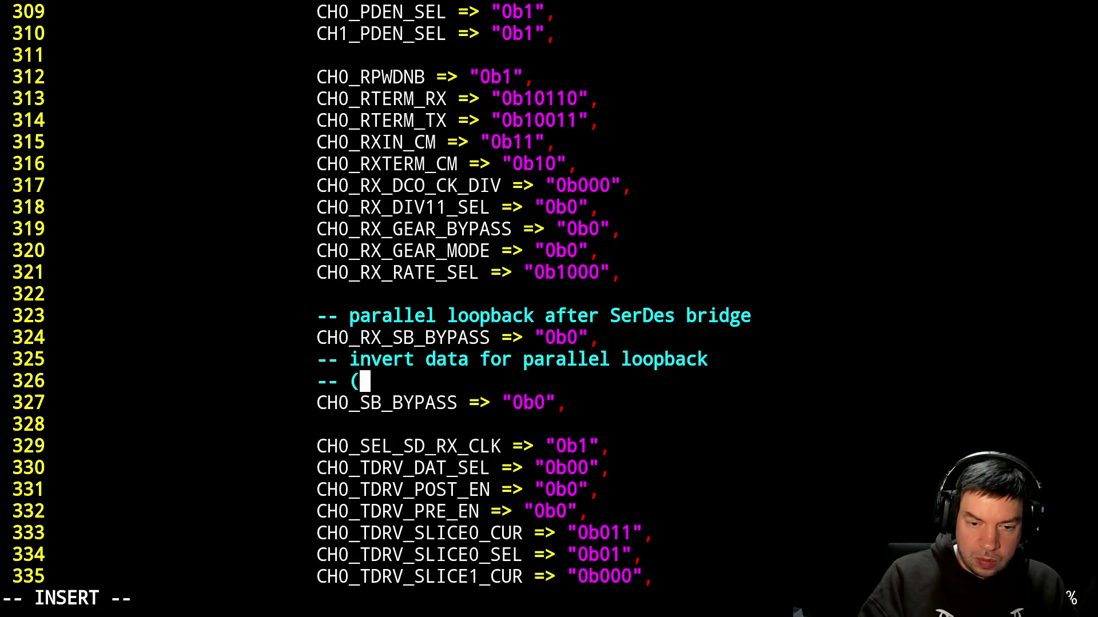
text(loop)
key(BackSpace)
key(BackSpace)
key(BackSpace)
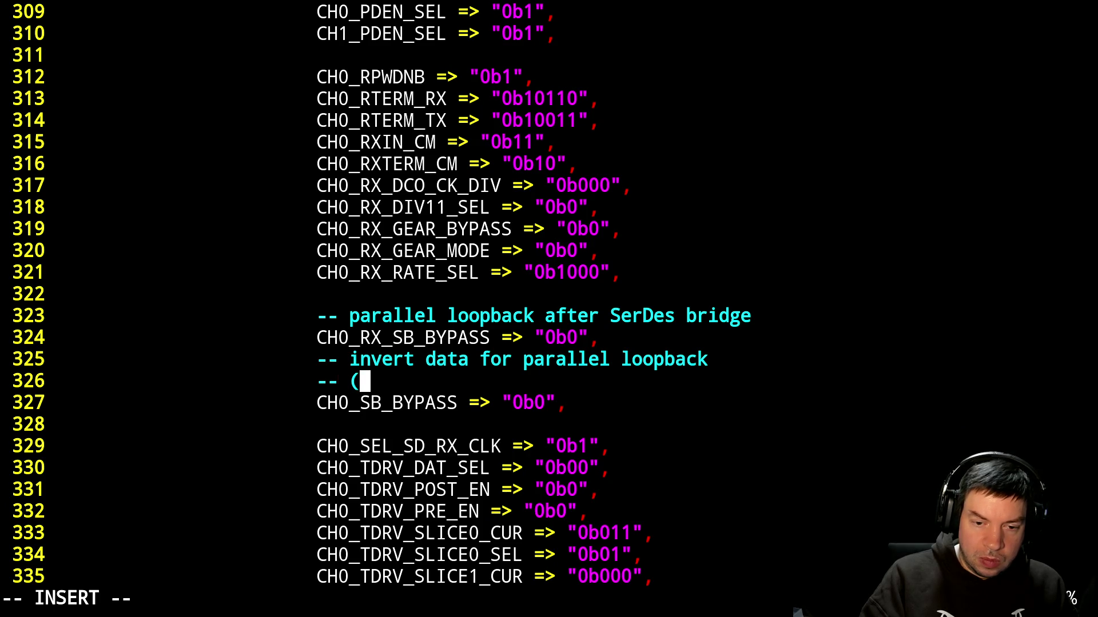
key(BackSpace)
text(there i)
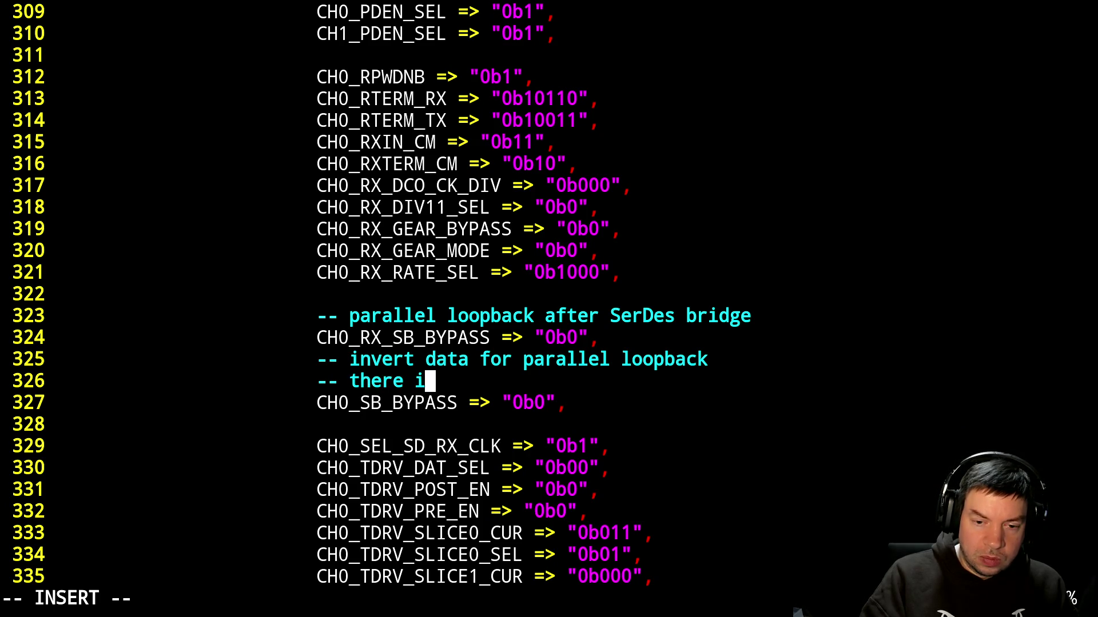
text(s another )
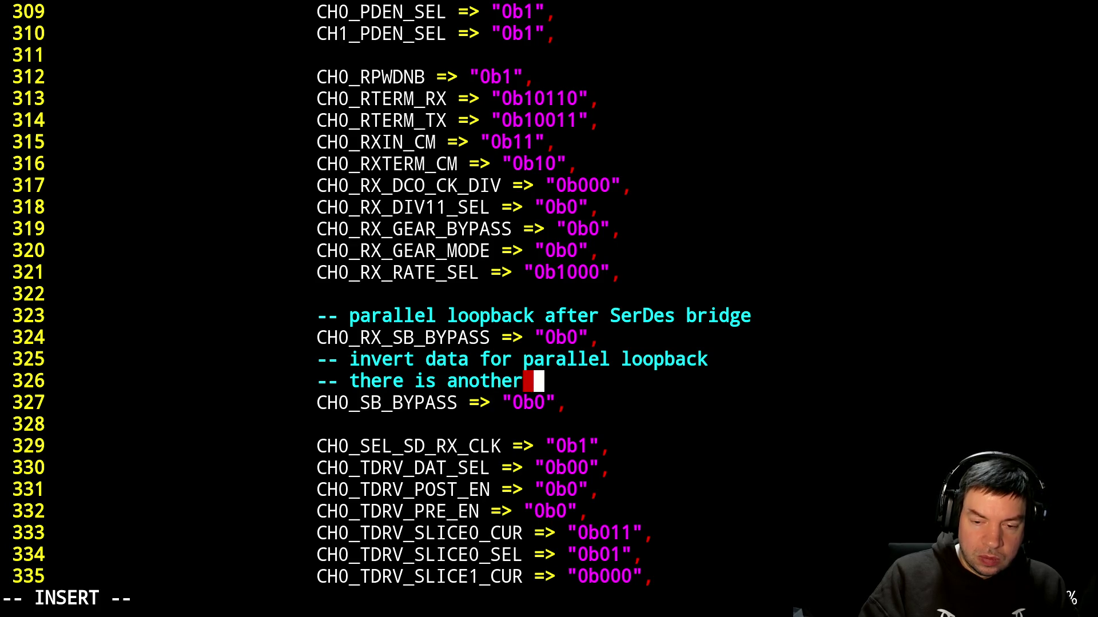
text(invert )
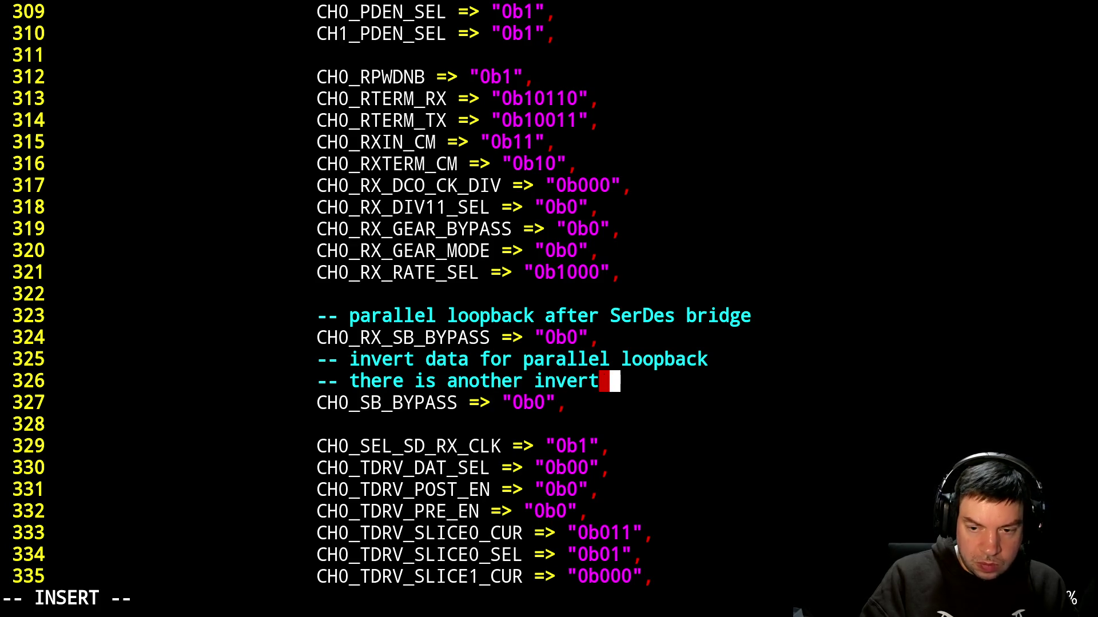
text(here?)
key(BackSpace)
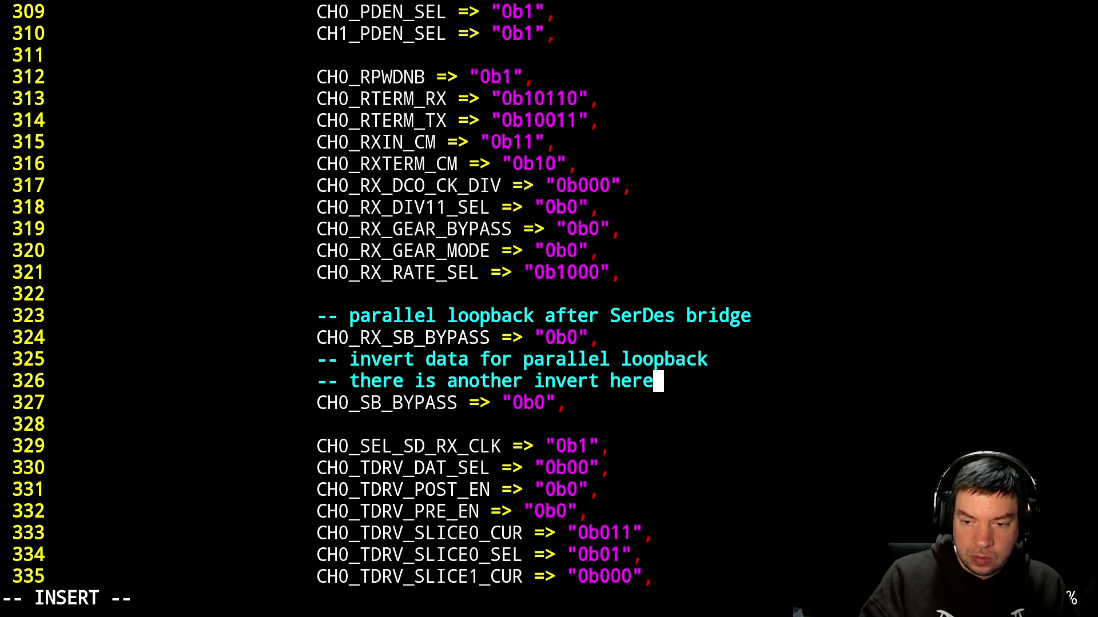
text(, so th)
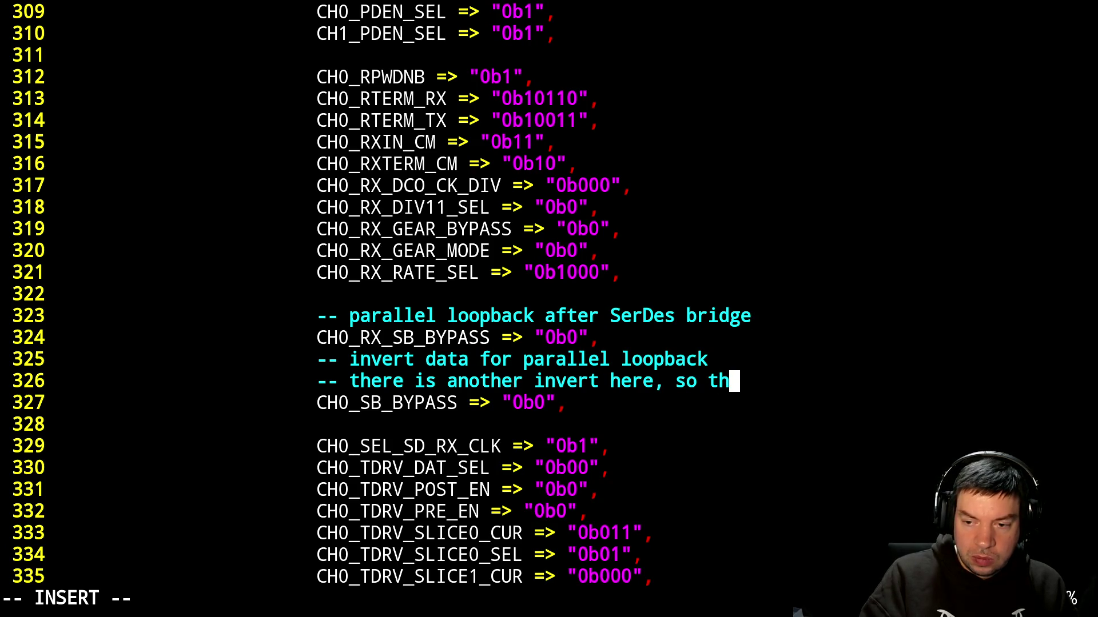
text(is s)
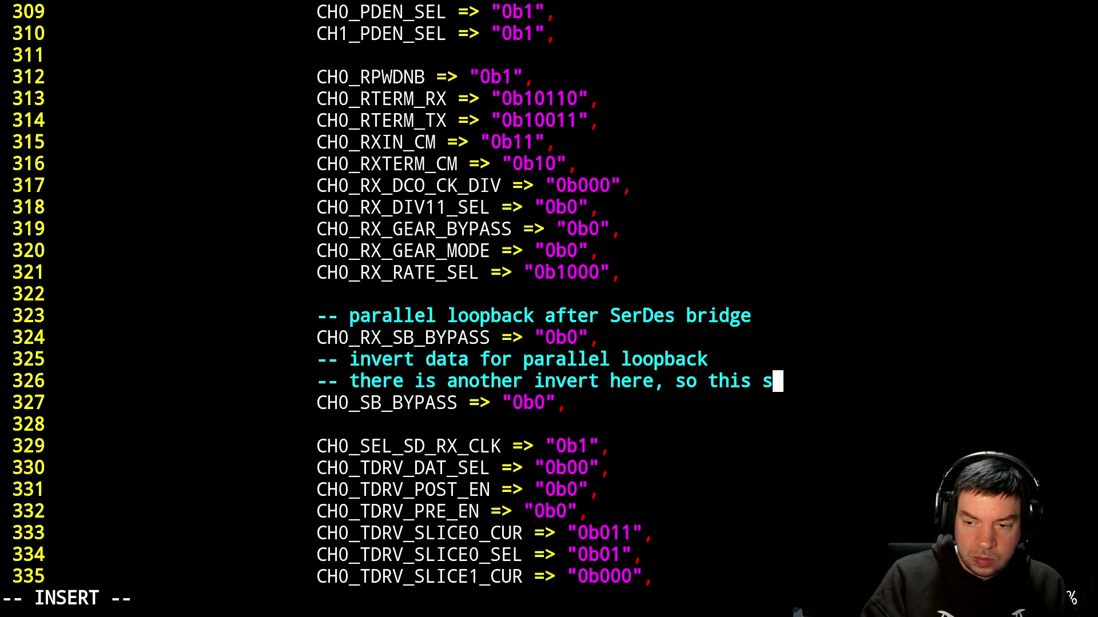
key(BackSpace)
text(seems )
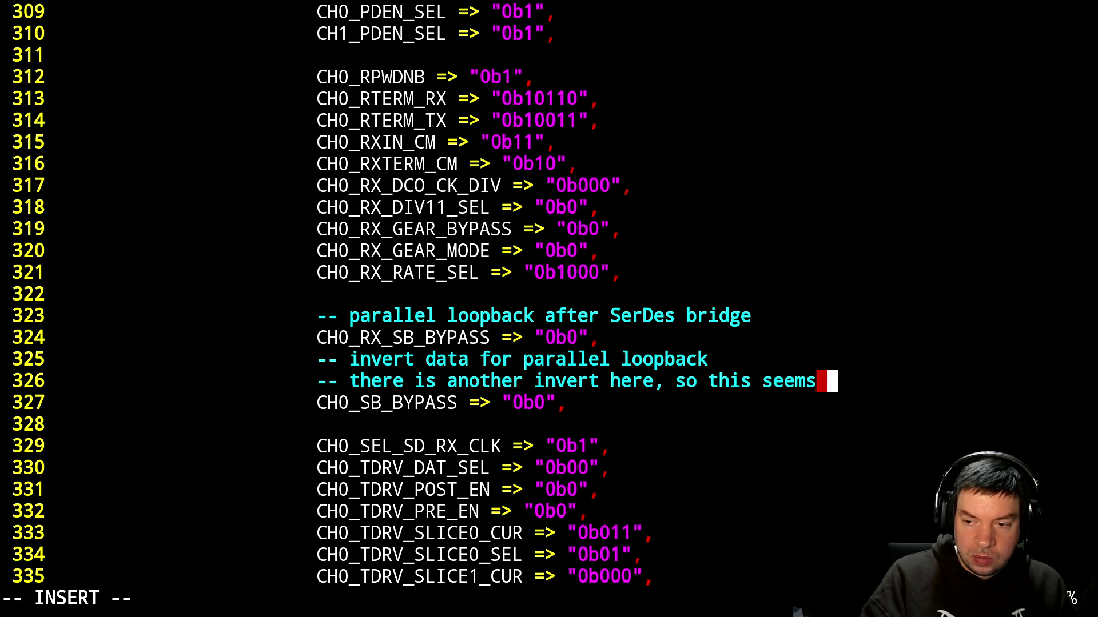
text(needed)
key(Escape)
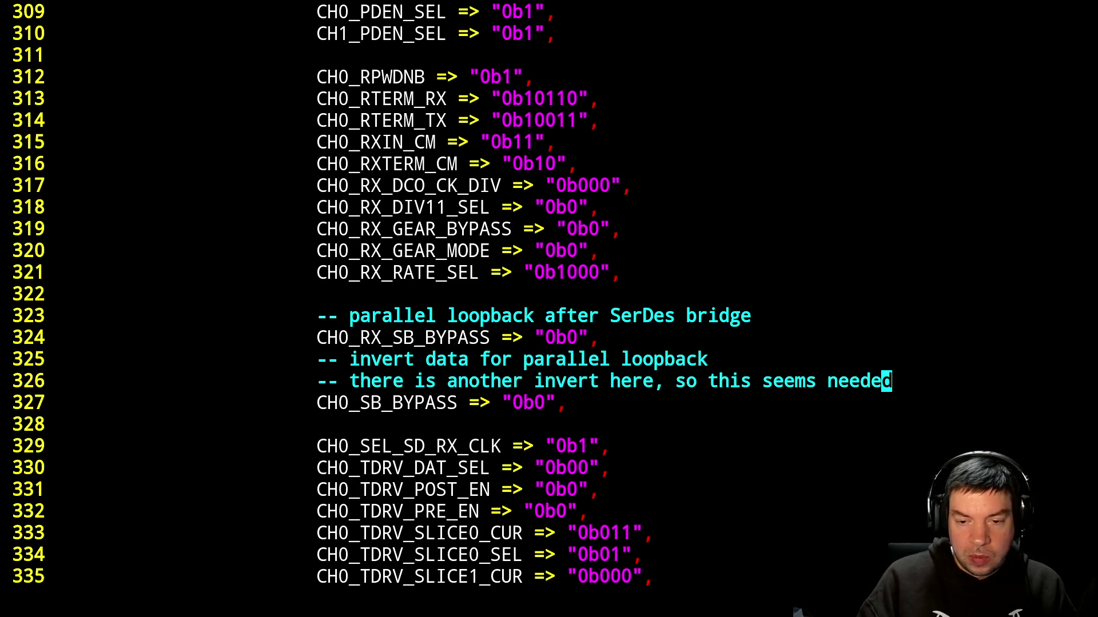
Compare the sb_bypass description in PCS Control Register 4 against the CH0_SB_BYPASS line.
key(j)
key(j)
key(k)
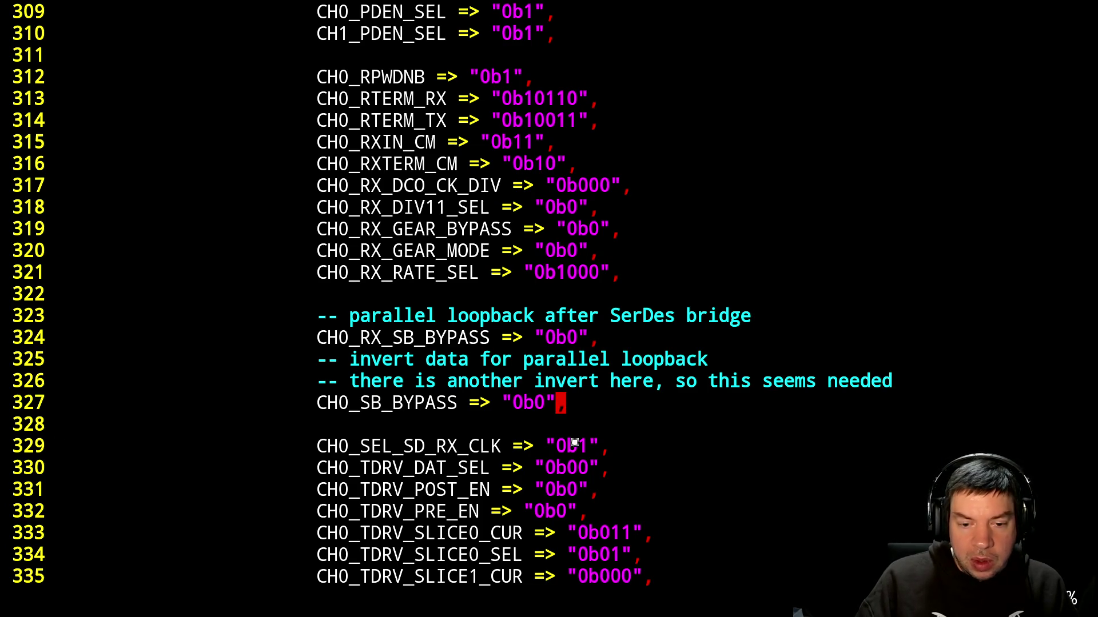
key(alt+Tab)
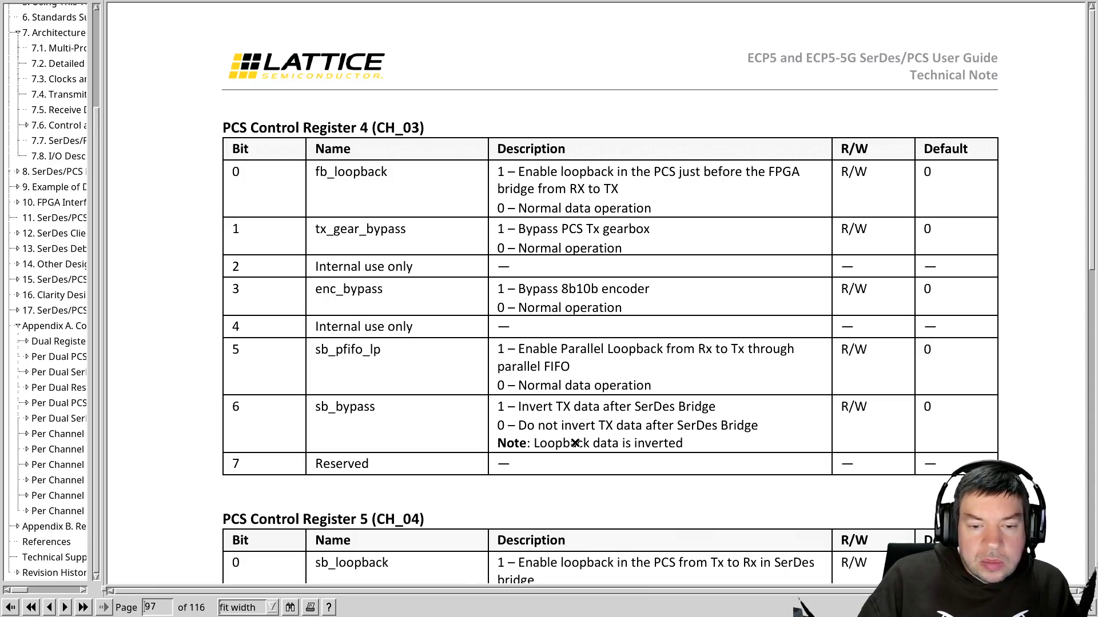
key(alt+Tab)
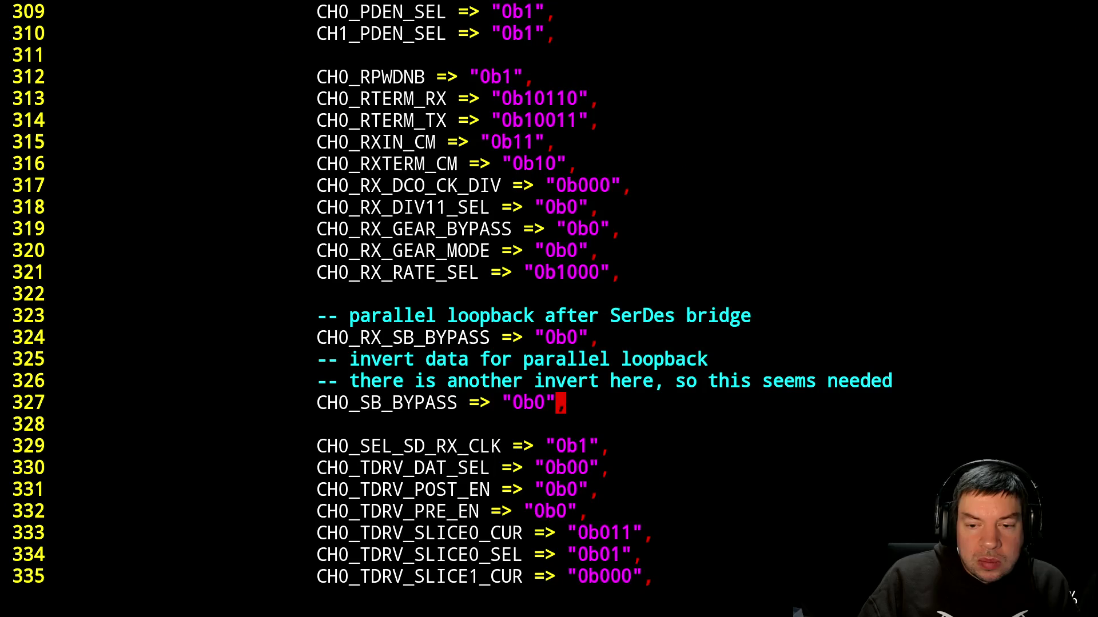
key(alt+Tab)
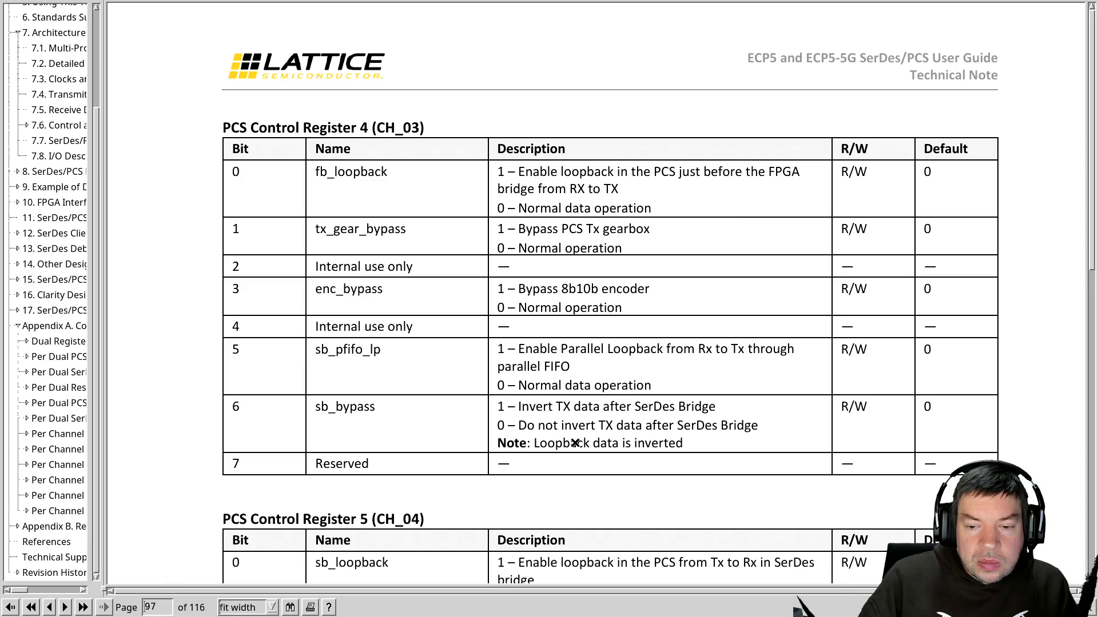
key(alt+Tab)
Recheck the register table, then search for PFI to reach the CH0_FFC_SB_PFIFO_LP settings.
key(Up)
key(Up)
key(Up)
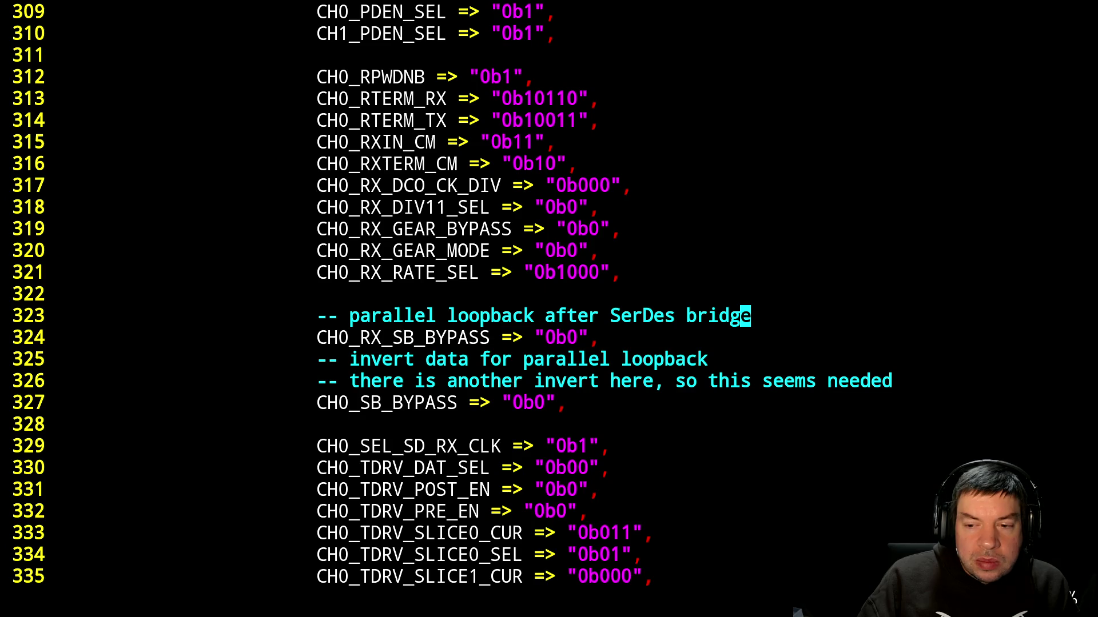
key(alt+Tab)
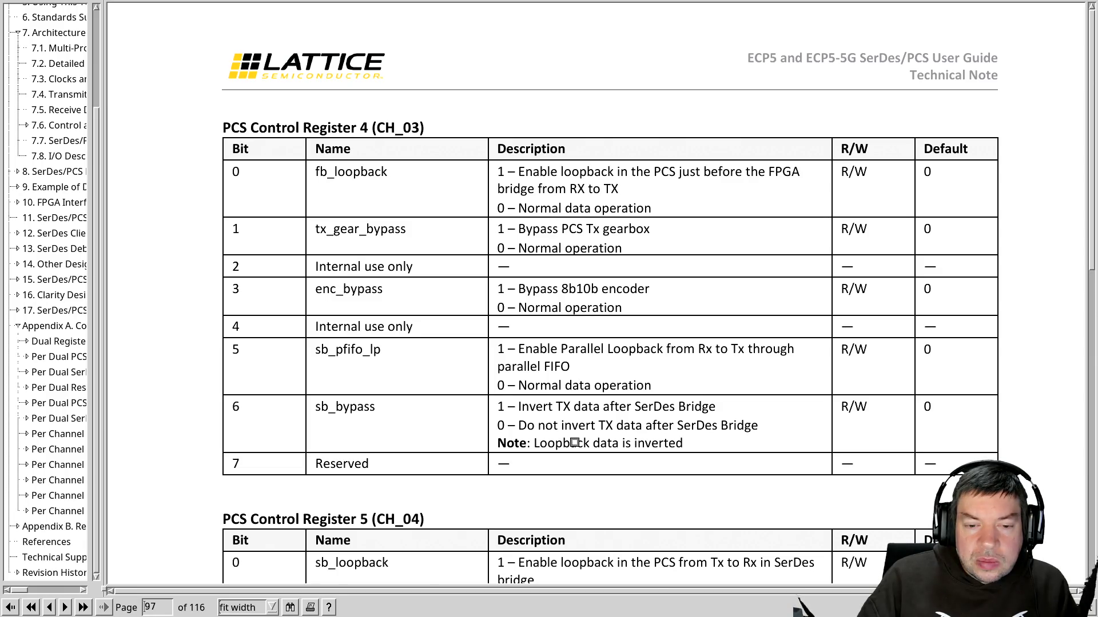
key(alt+Tab)
text(/PFI)
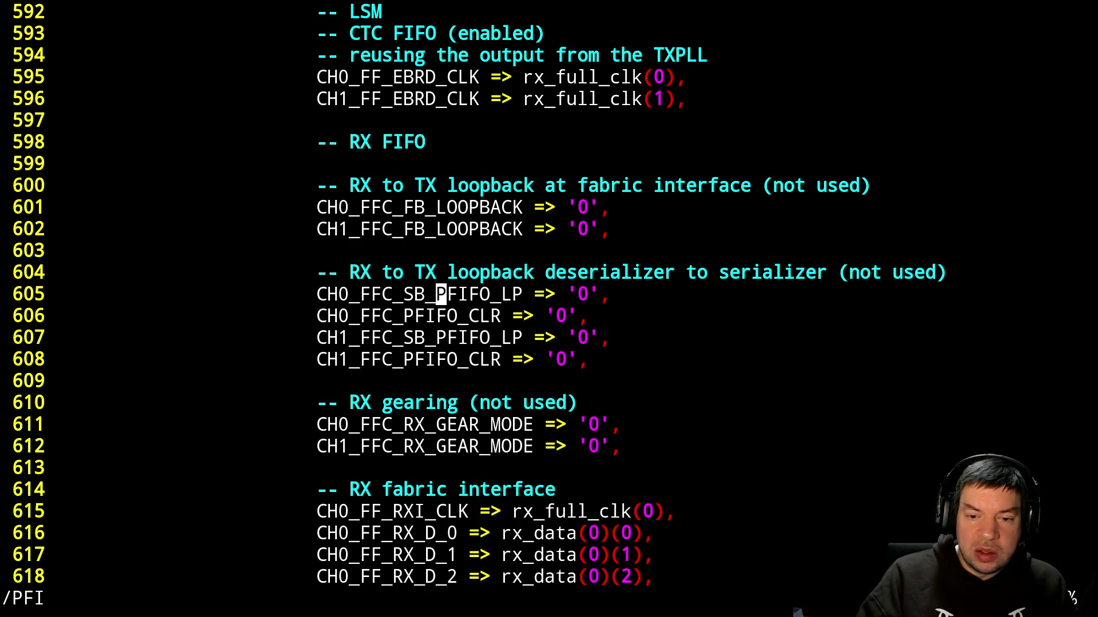
Leave the PFIFO matches and replace the line 323 loopback comment with '-- ?'.
key(Return)
key(n)
key(n)
key(n)
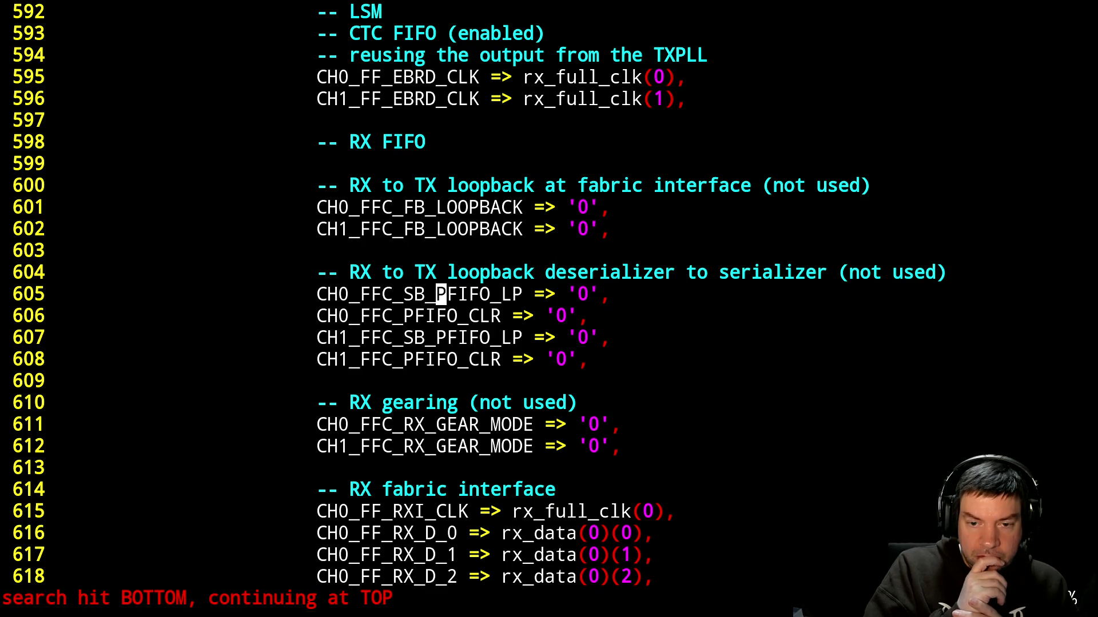
key(u)
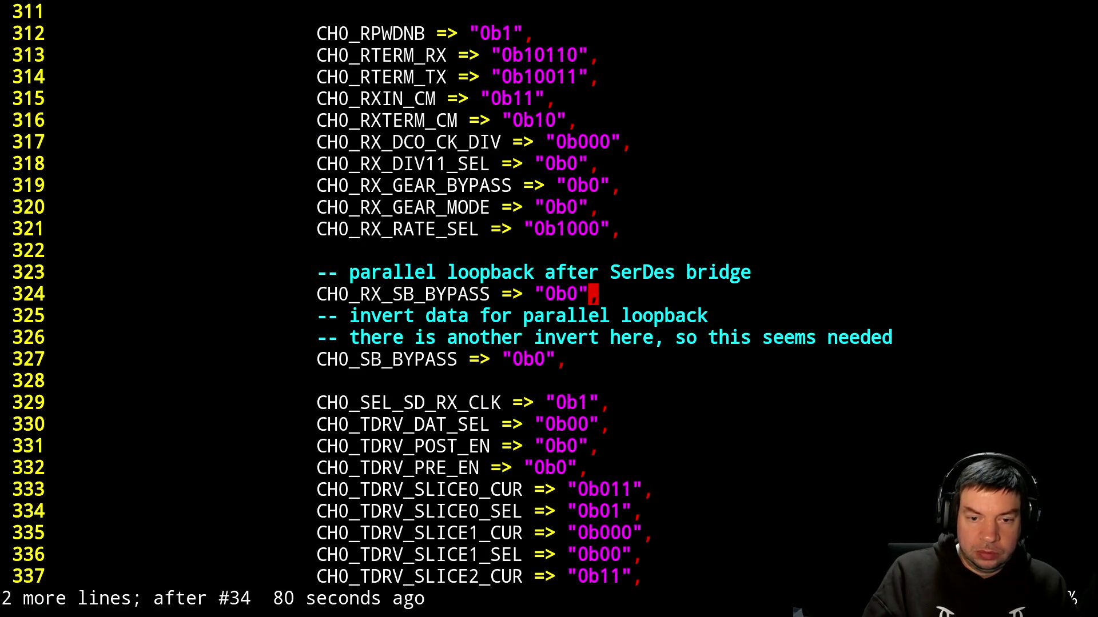
key(k)
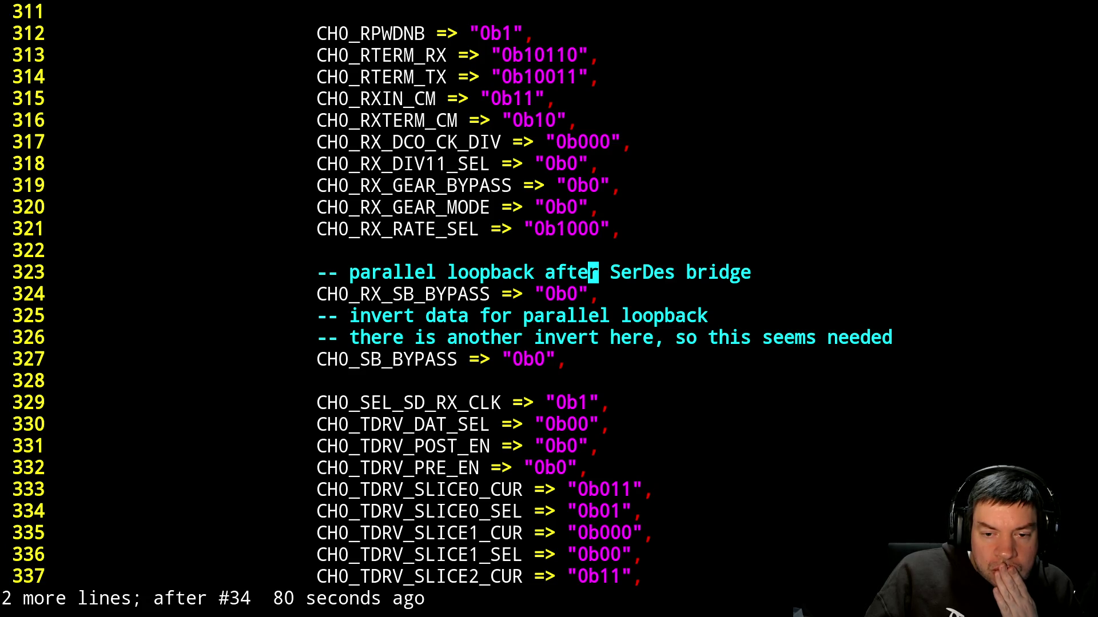
key(h)
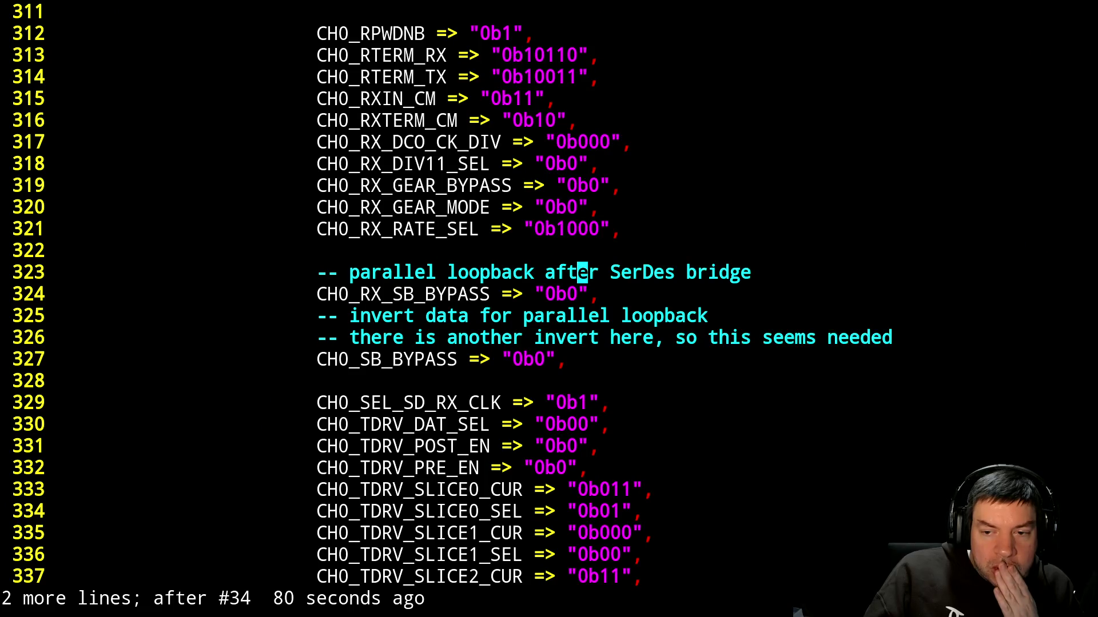
key(h)
key(h)
key(h)
text(C)
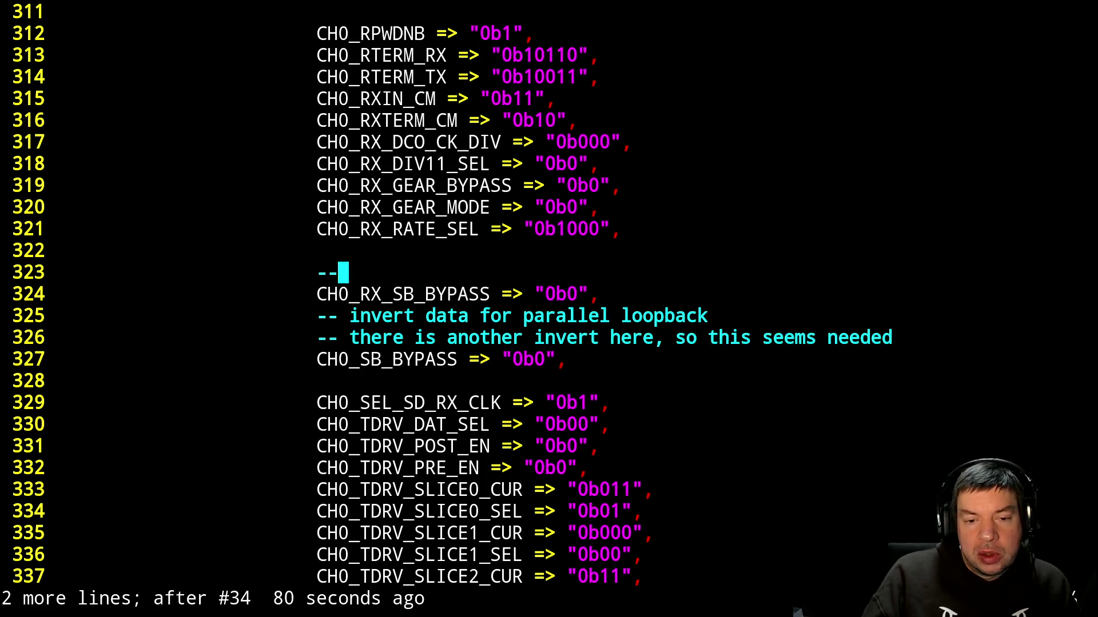
text(?)
key(Escape)
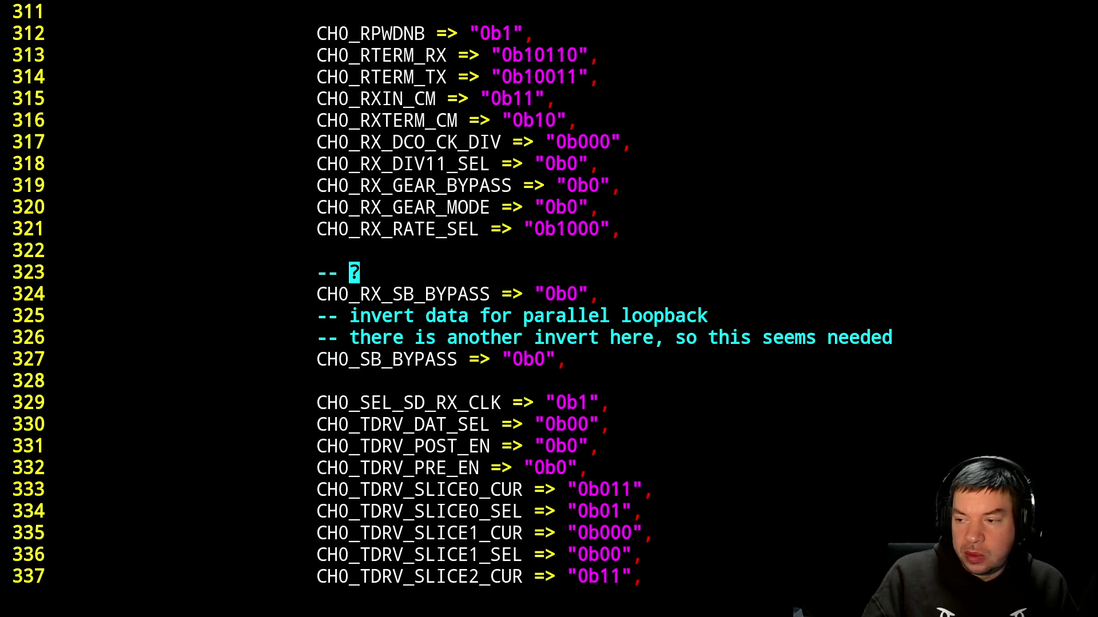
key(alt+Tab)
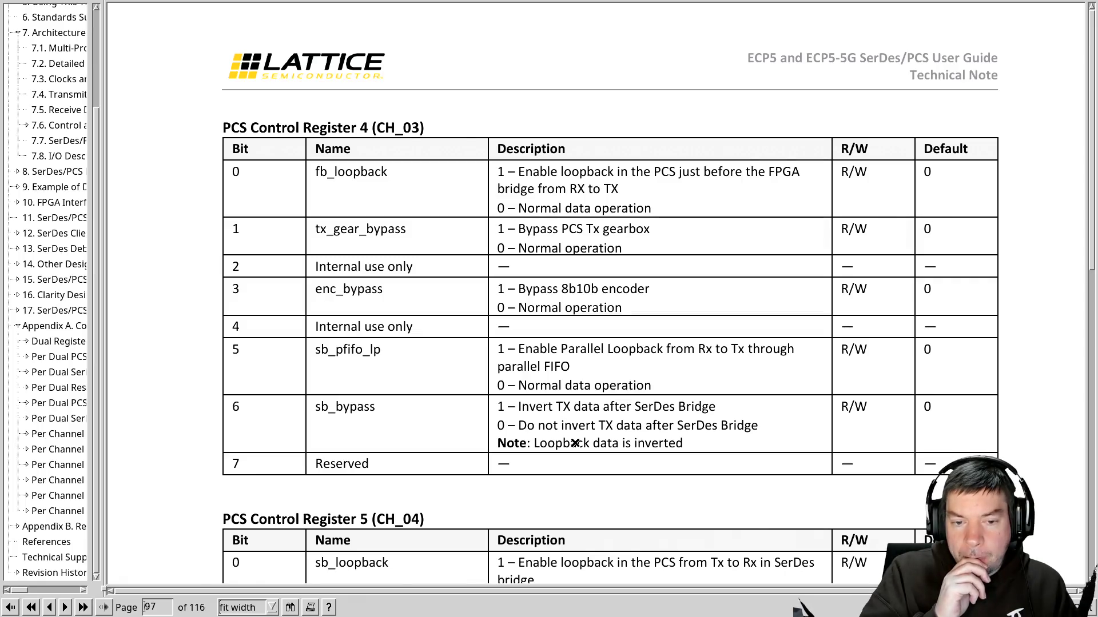
scroll(575, 443, down, 2)
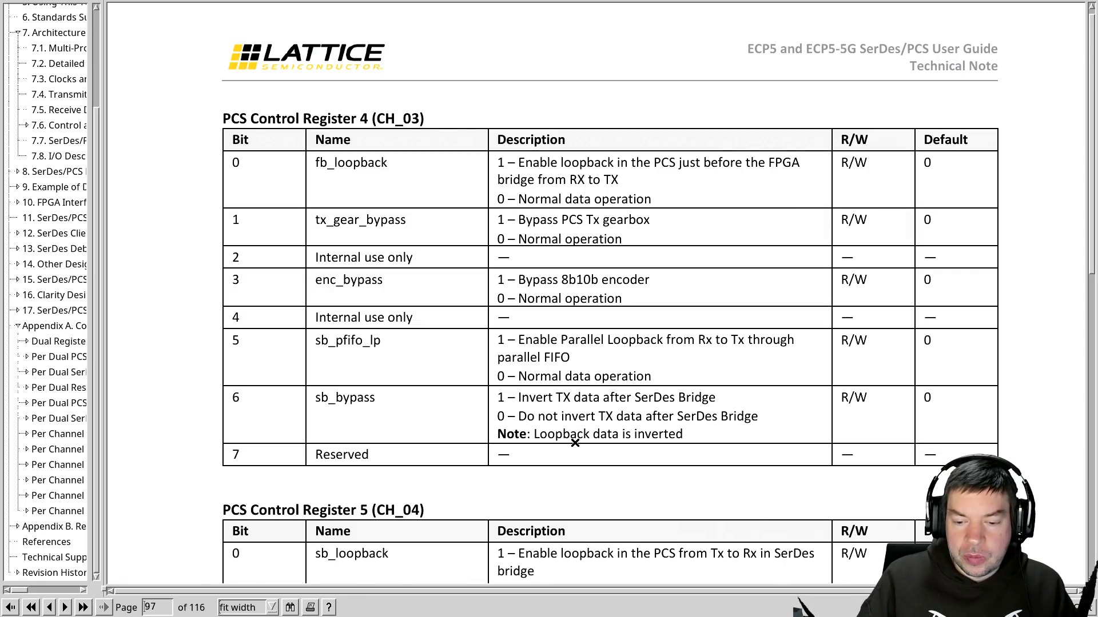
scroll(575, 443, down, 3)
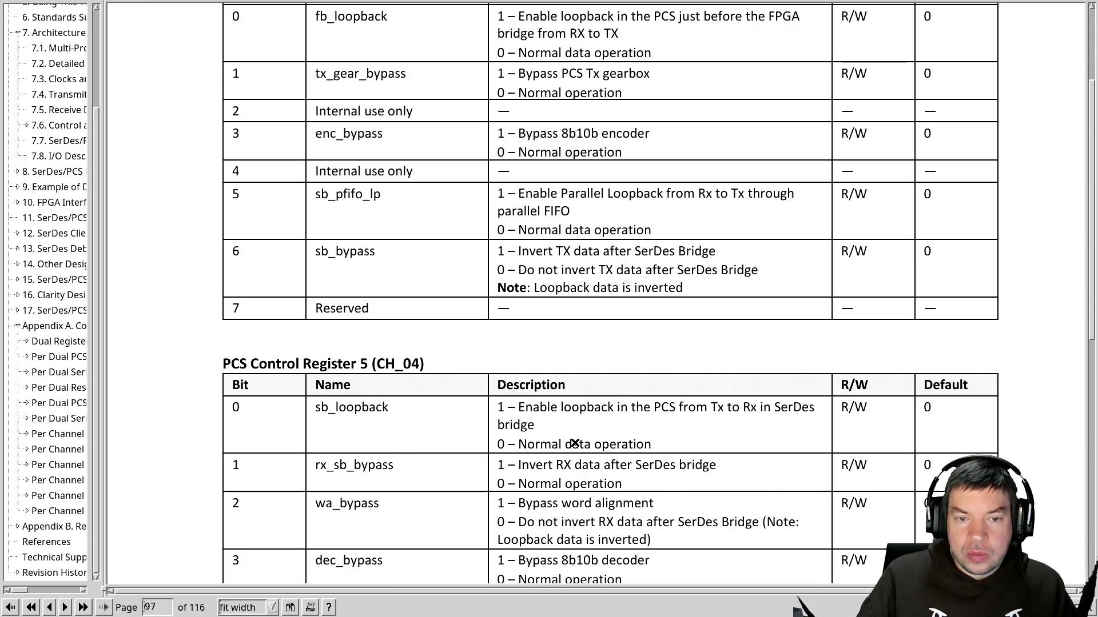
key(alt+Tab)
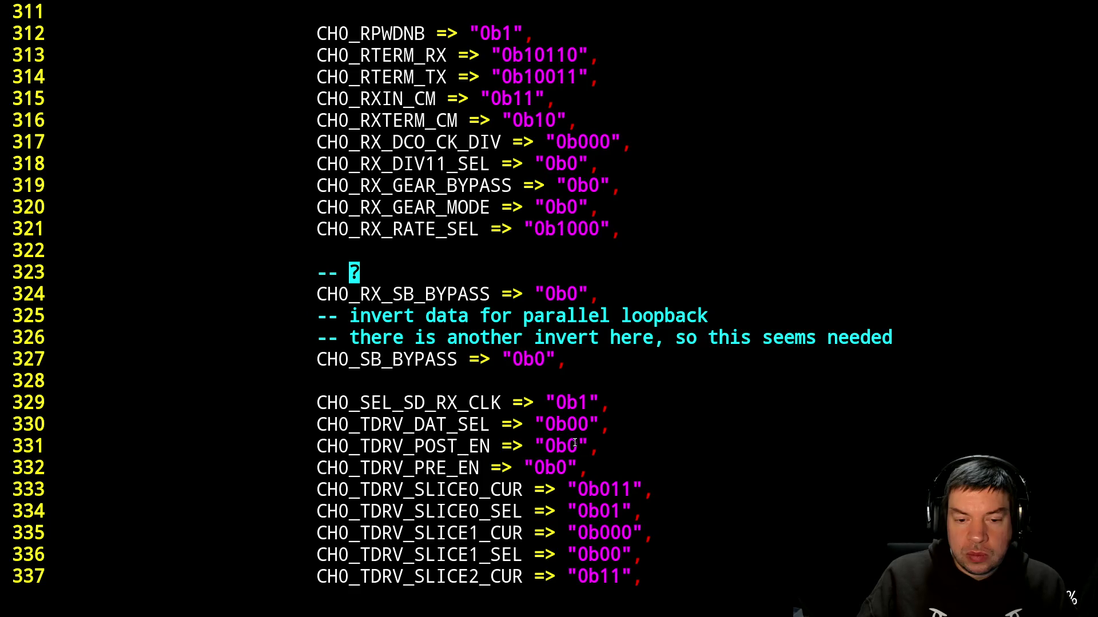
key(alt+Tab)
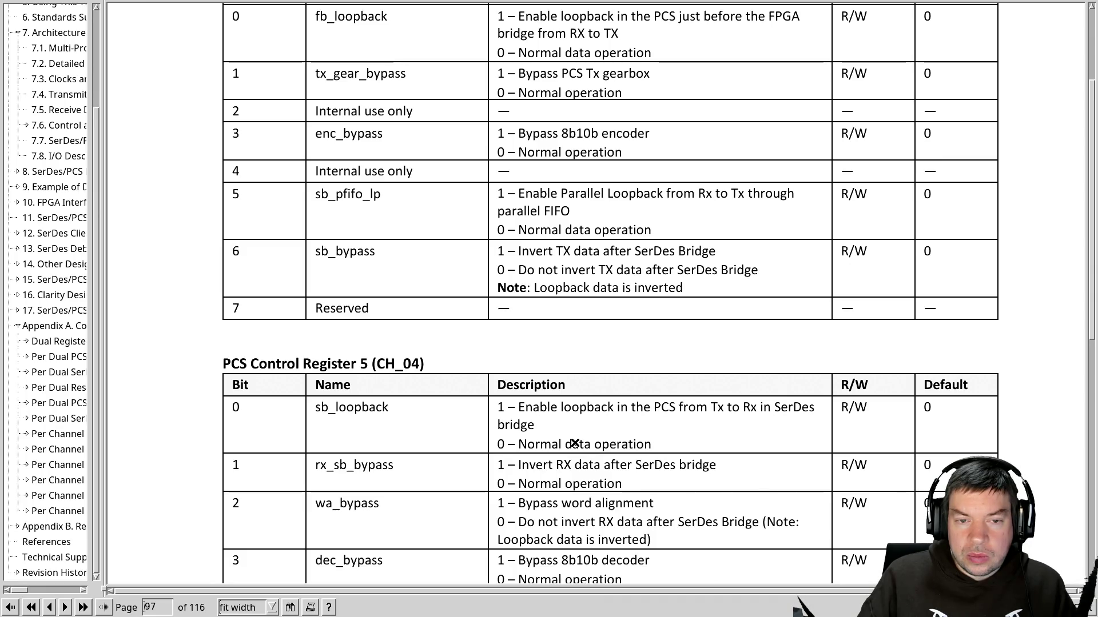
key(alt+Tab)
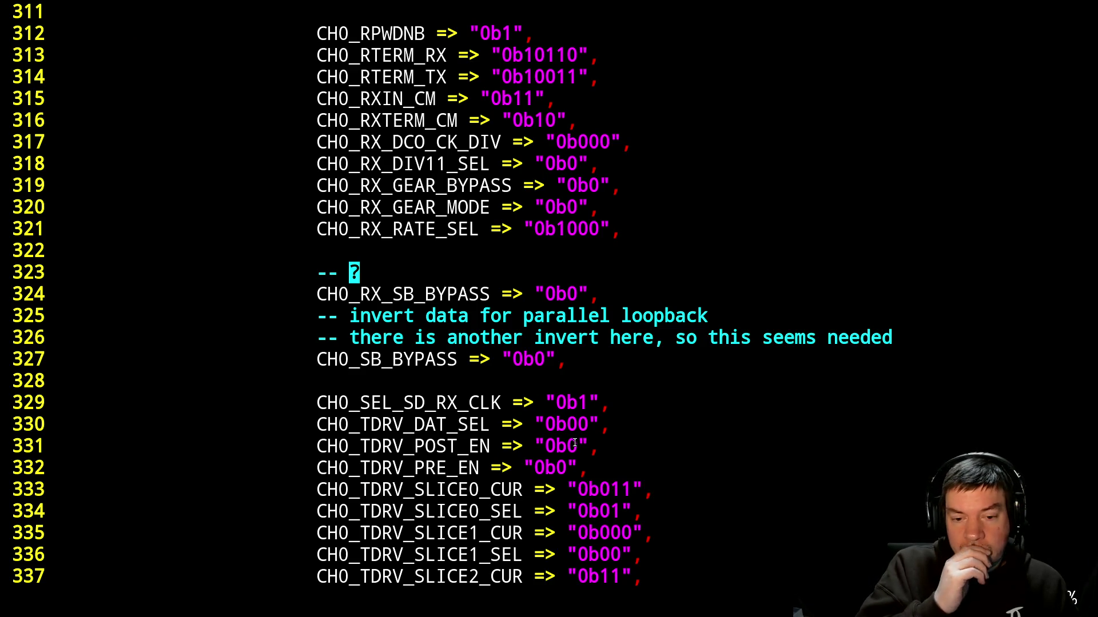
key(alt+Tab)
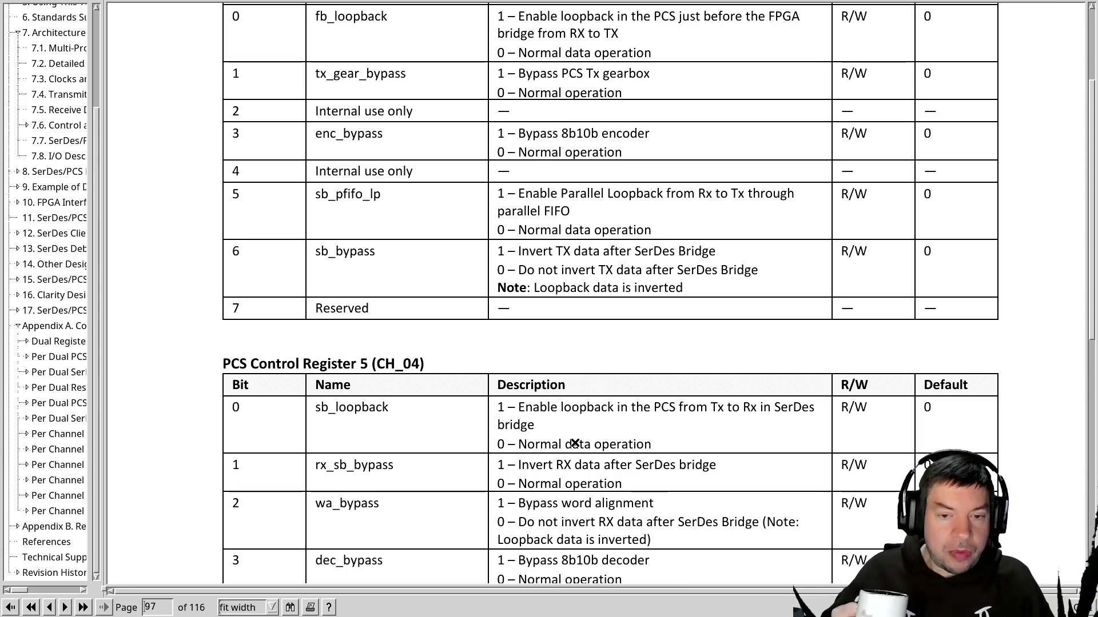
Switch from the page 97 Control Register 4 and 5 tables back to the VHDL code.
key(alt+Tab)
key(alt+Tab)
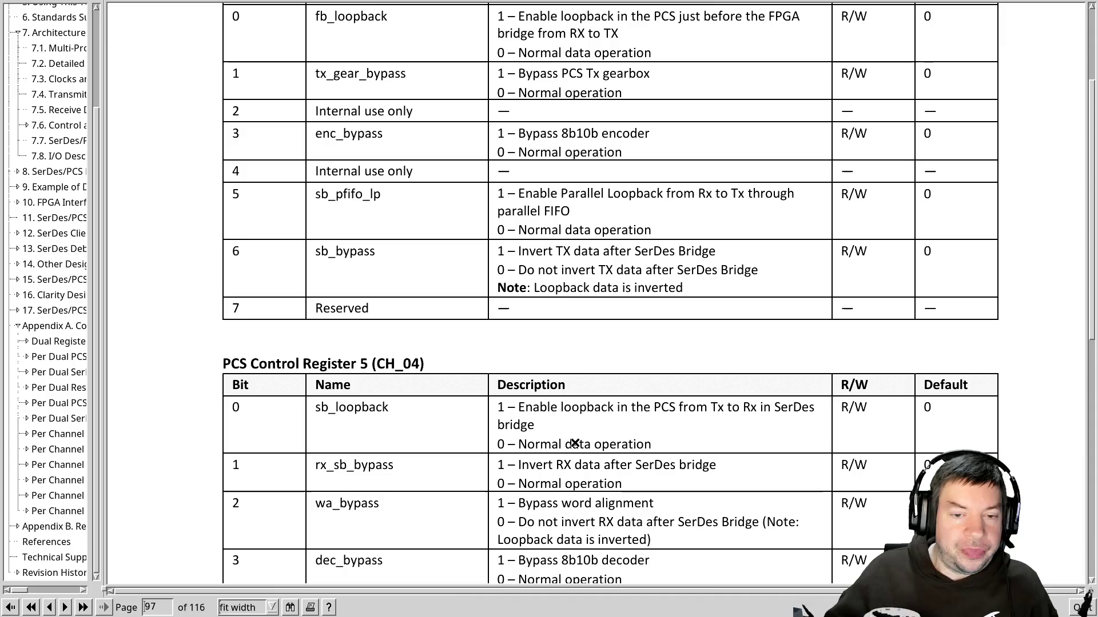
key(alt+Tab)
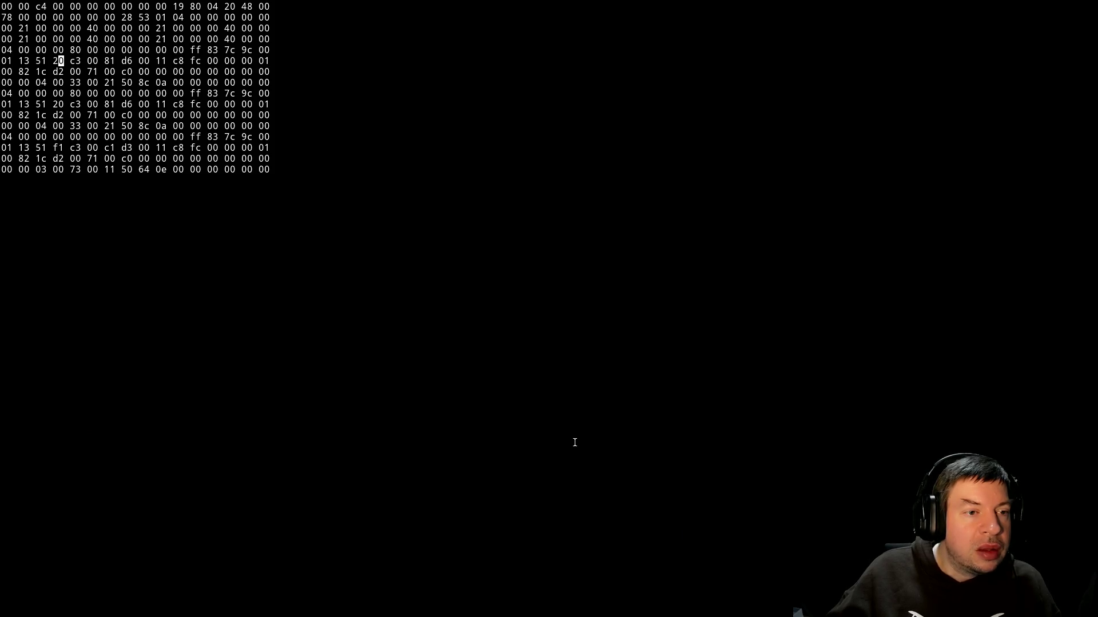
key(alt+Tab)
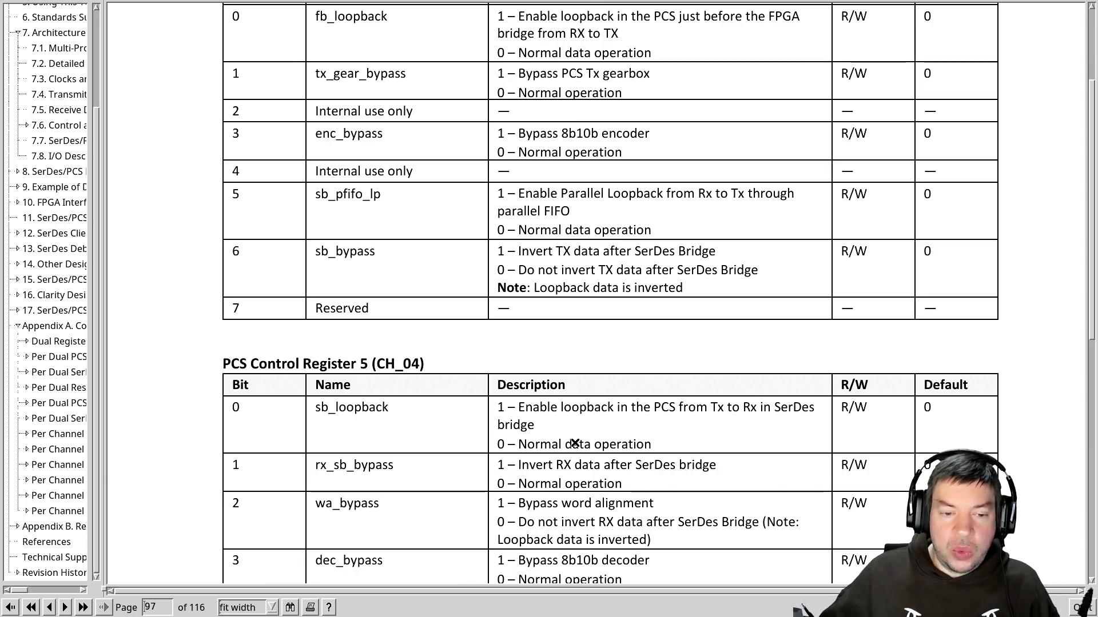
scroll(571, 425, down, 3)
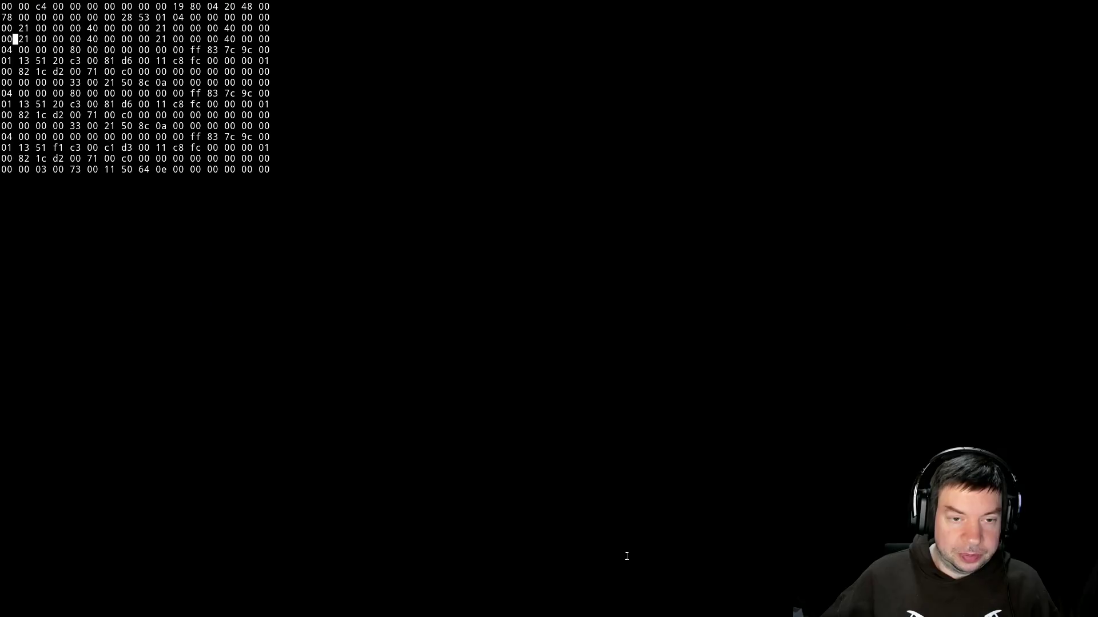
key(alt+Tab)
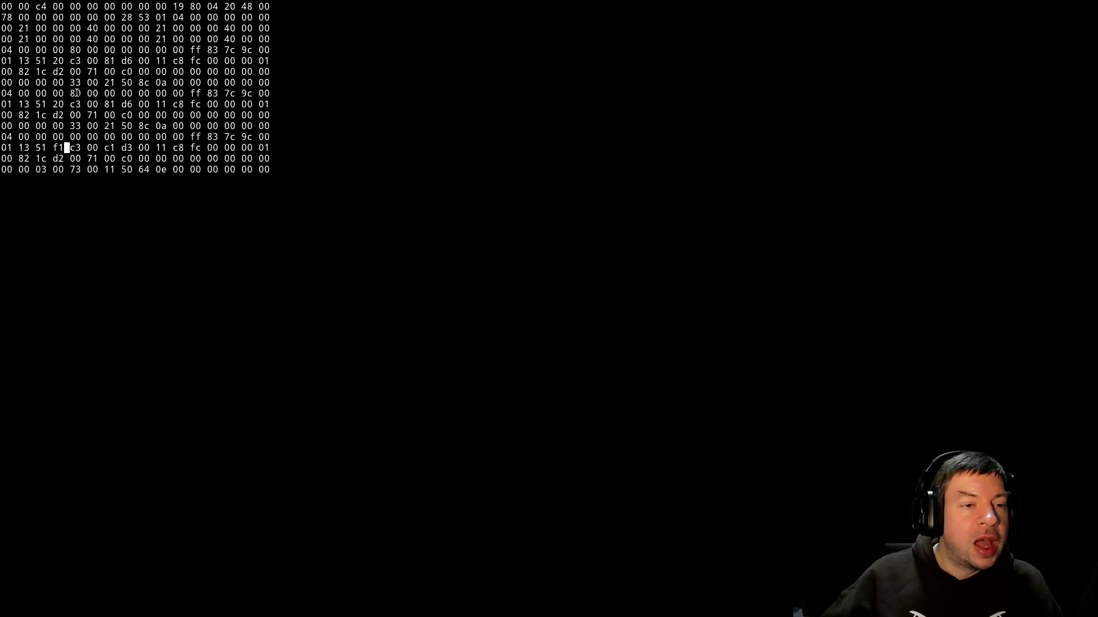
key(alt+Tab)
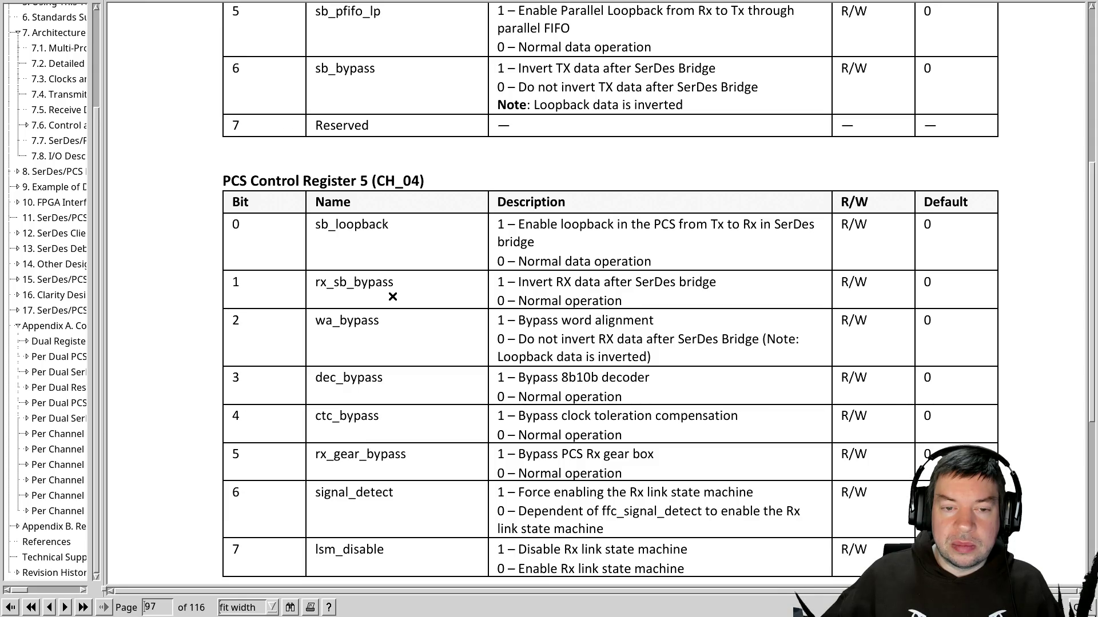
key(alt+Tab)
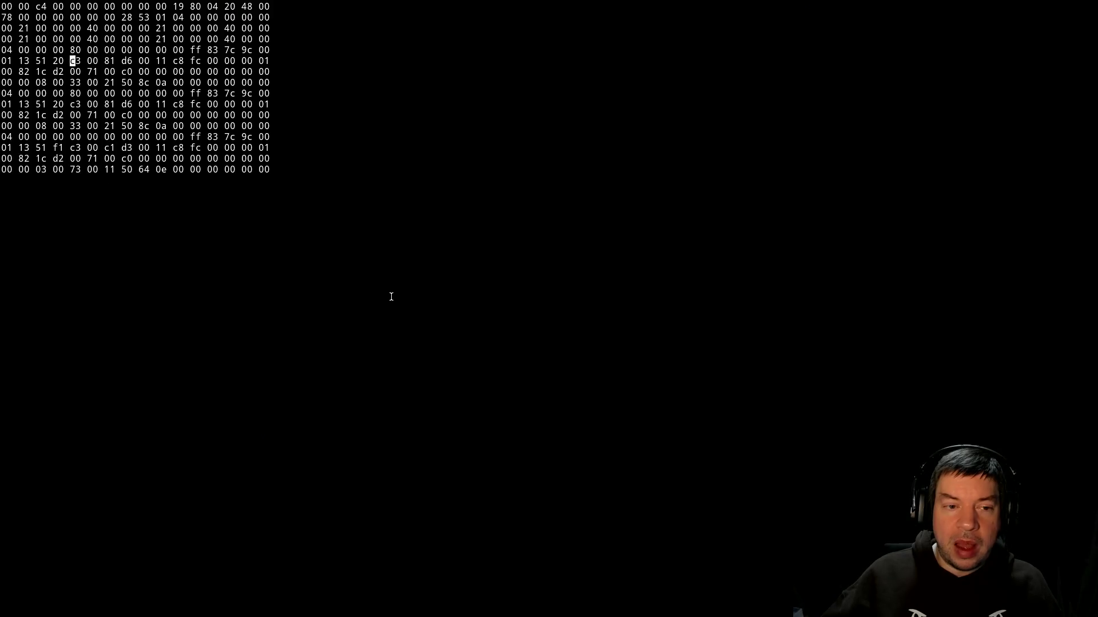
key(alt+Tab)
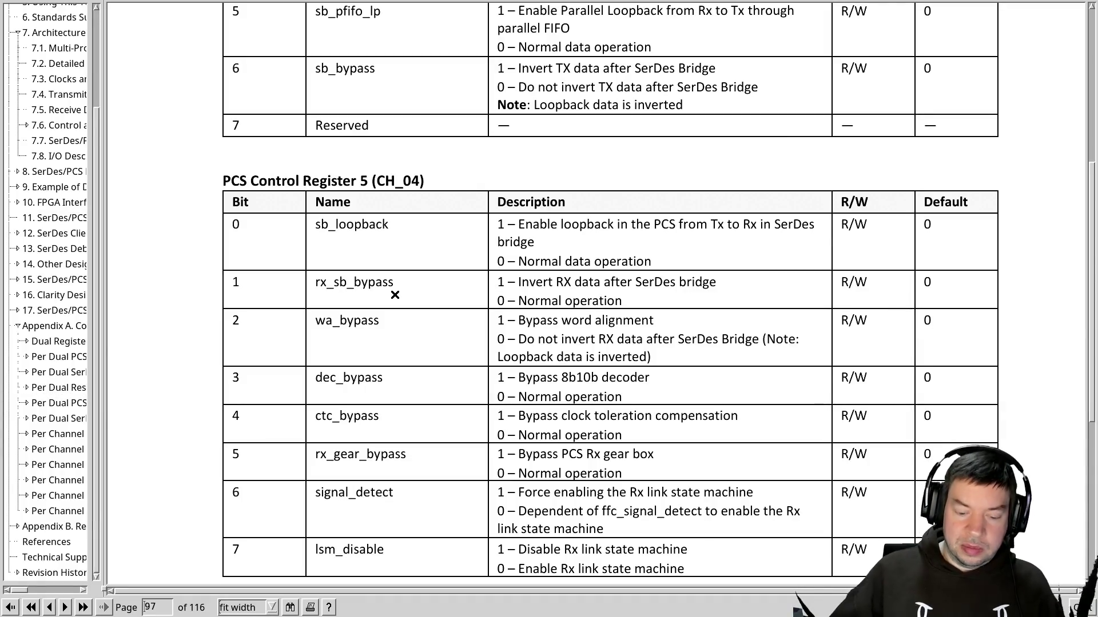
key(alt+Tab)
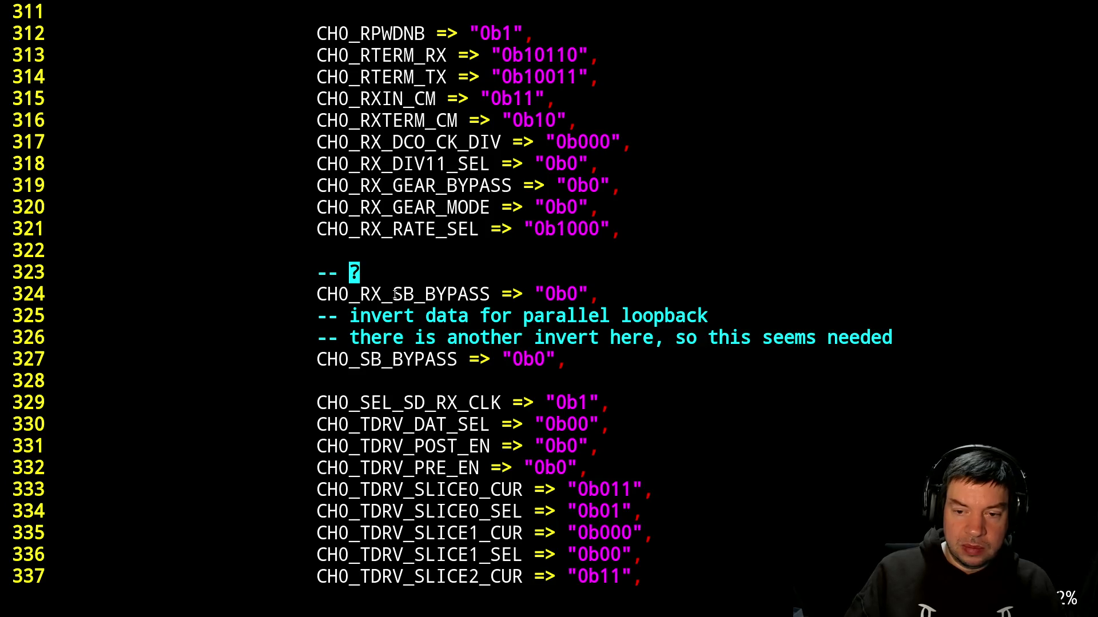
Delete the two outdated invert comment lines.
text(si)
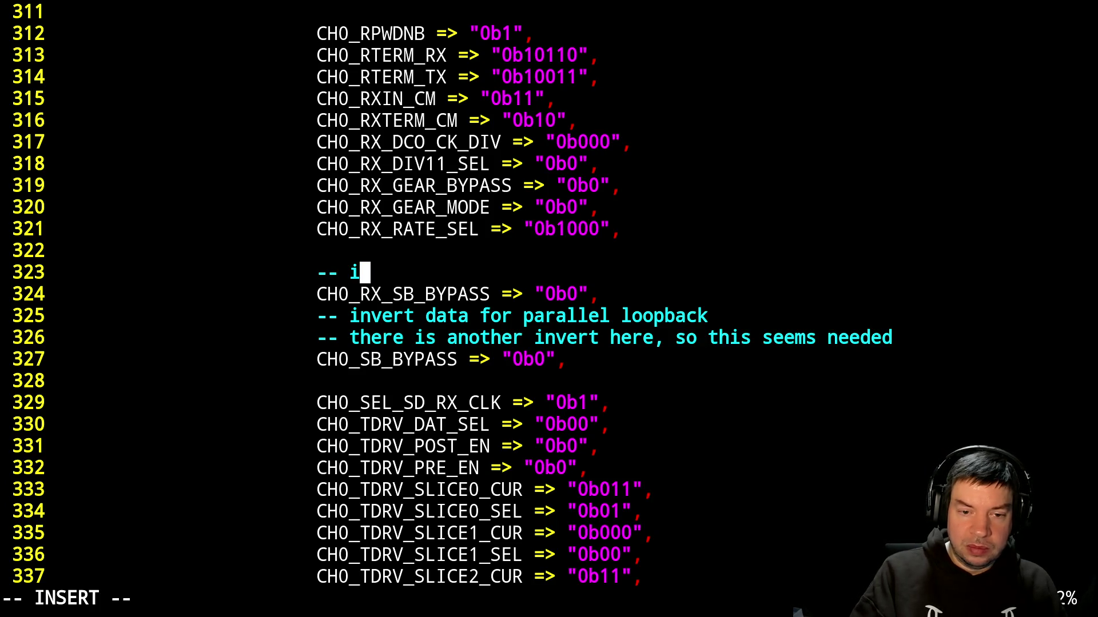
text(nverd)
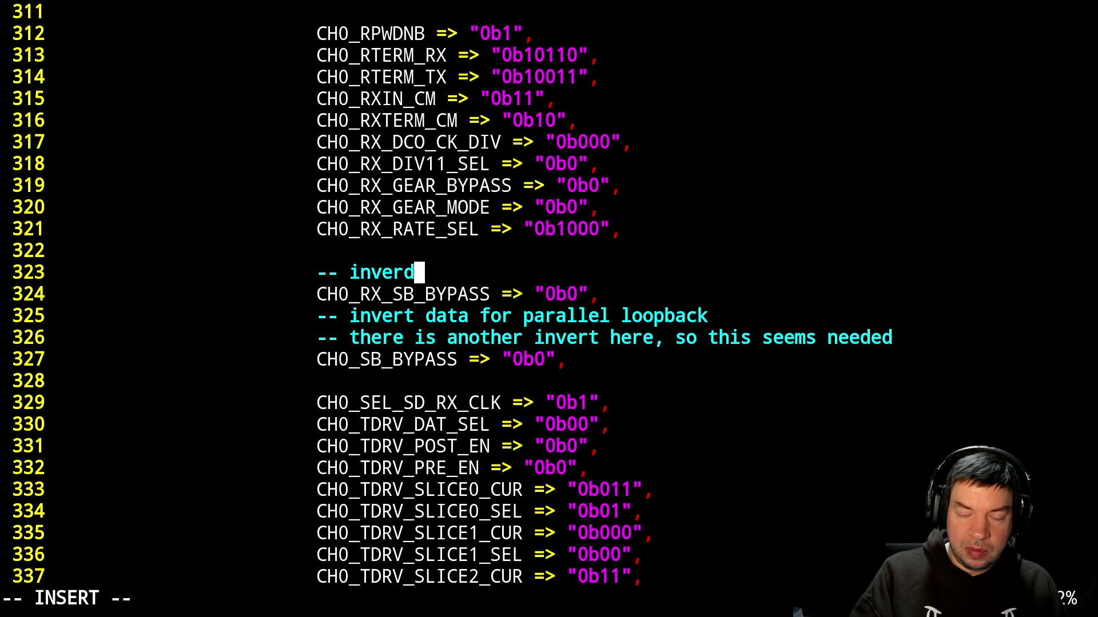
key(BackSpace)
key(Escape)
key(j)
key(j)
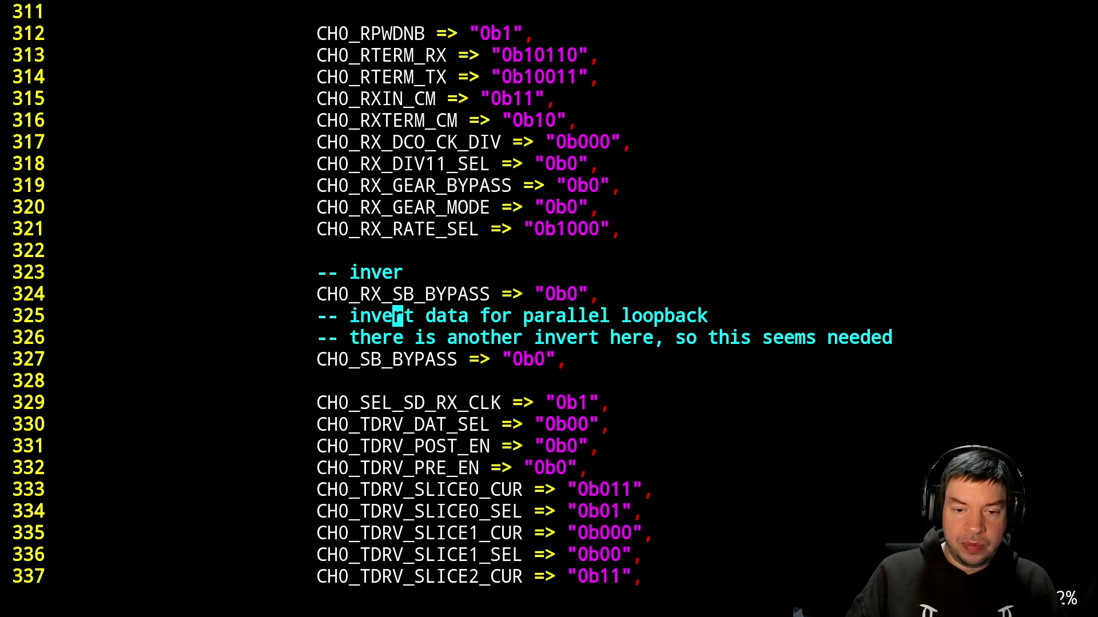
key(d)
key(d)
key(d)
key(k)
key(k)
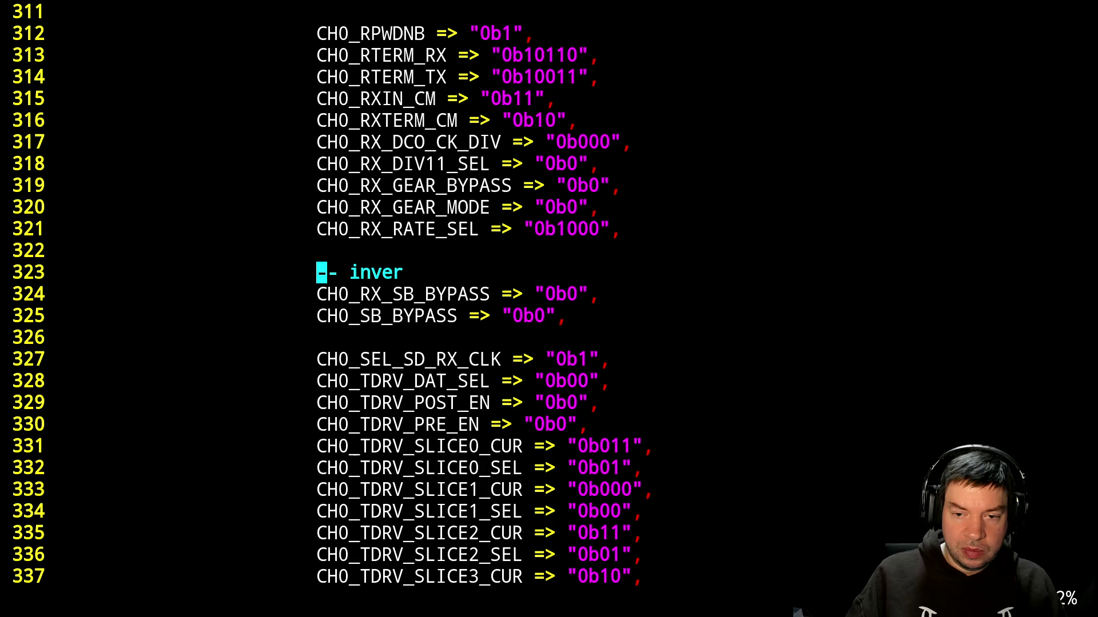
Rewrite the comment above CH0_RX_SB_BYPASS as '-- invert rx data after SerDes bridge'.
text(At )
text(data)
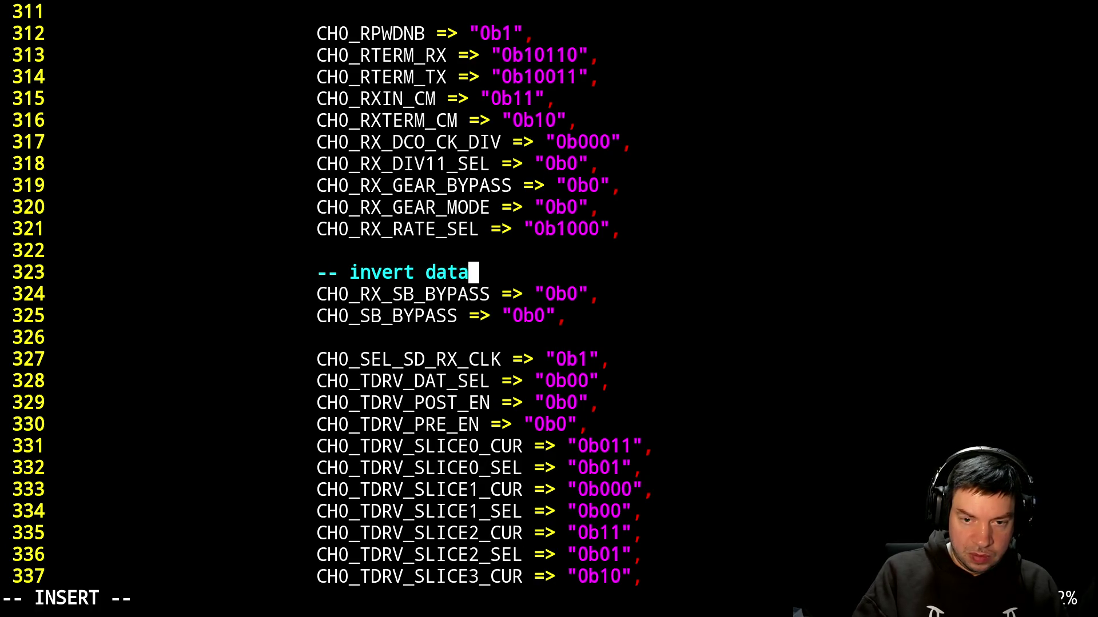
key(alt+Tab)
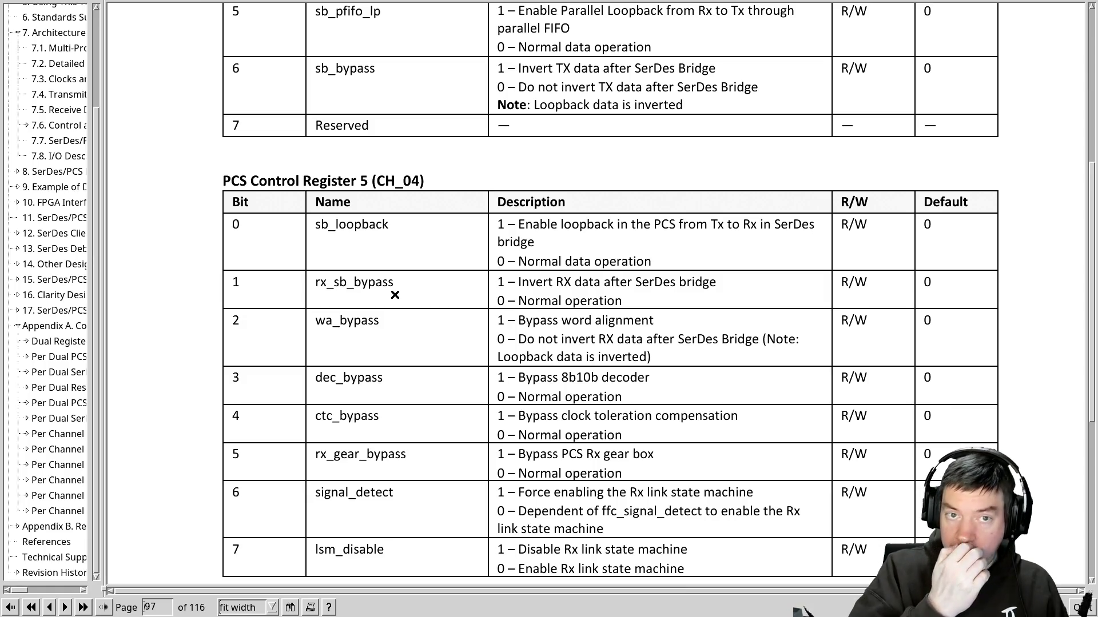
key(alt+Tab)
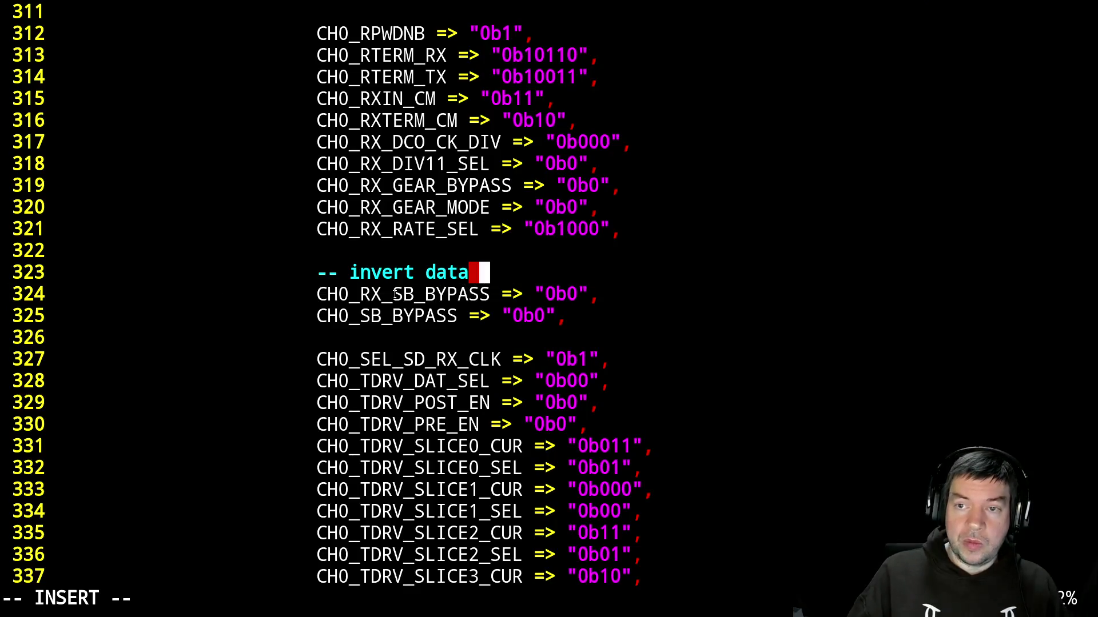
key(Left)
key(Left)
key(Left)
key(b)
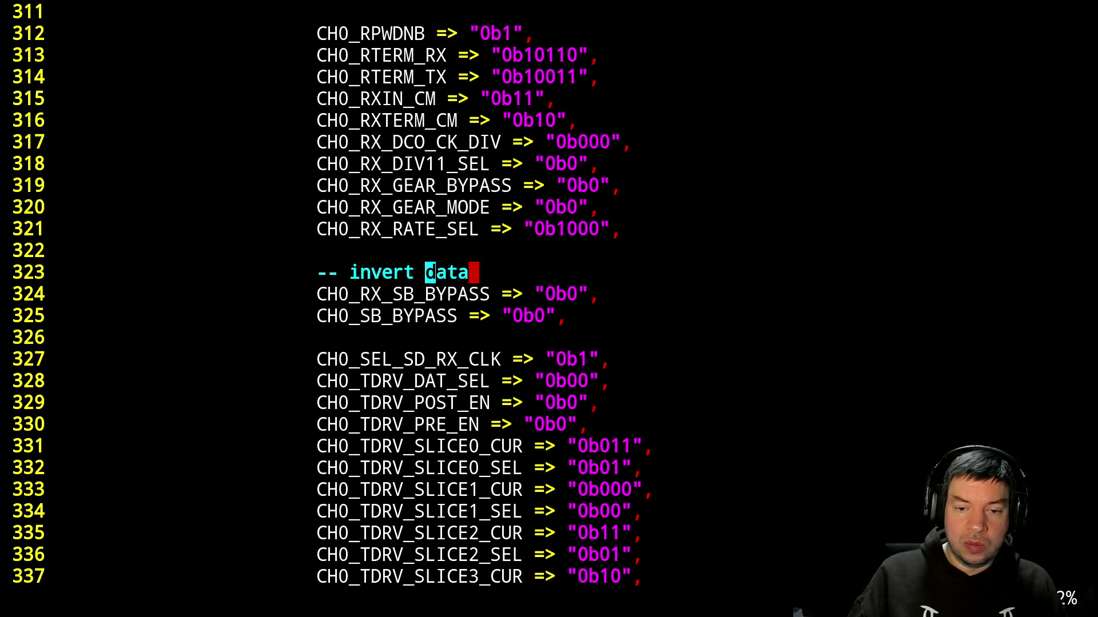
key(shift+c)
text(rx data after Se)
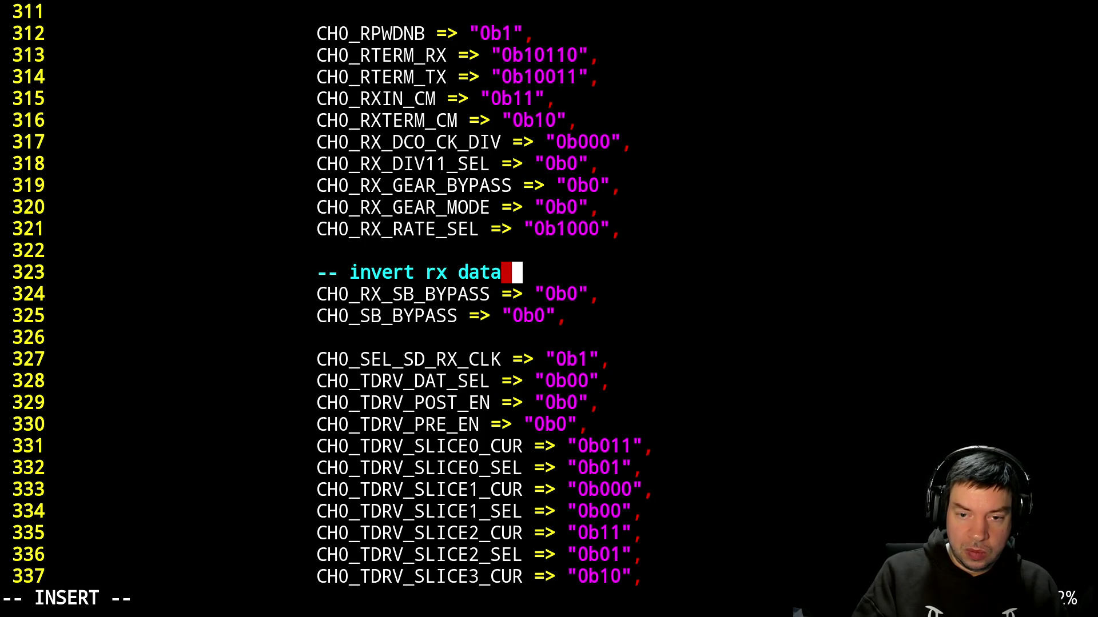
text(r)
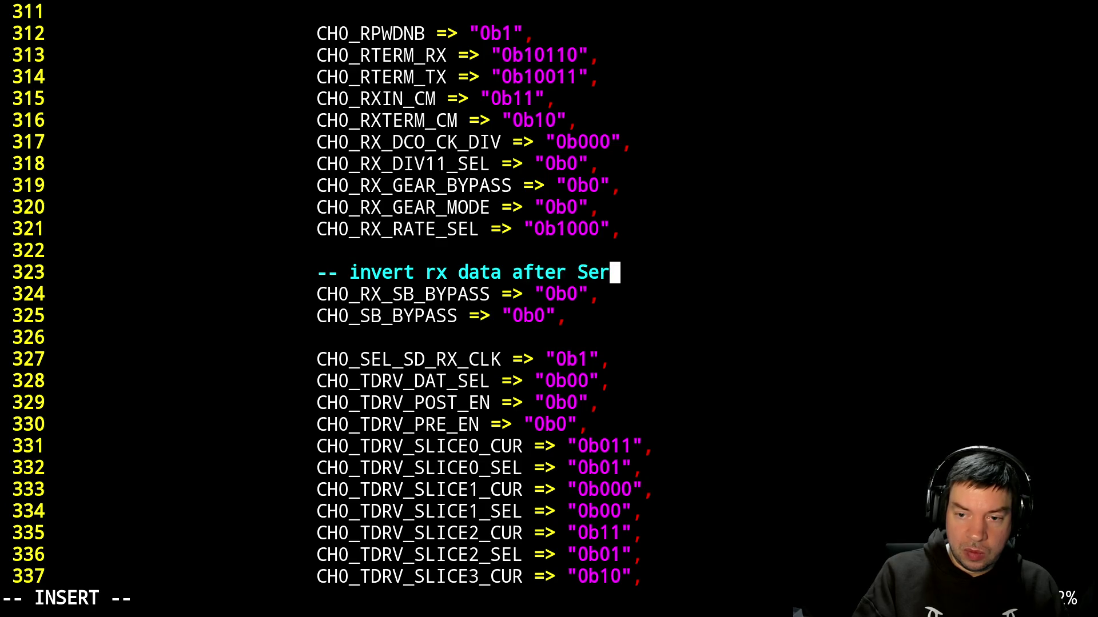
text(Des bridge)
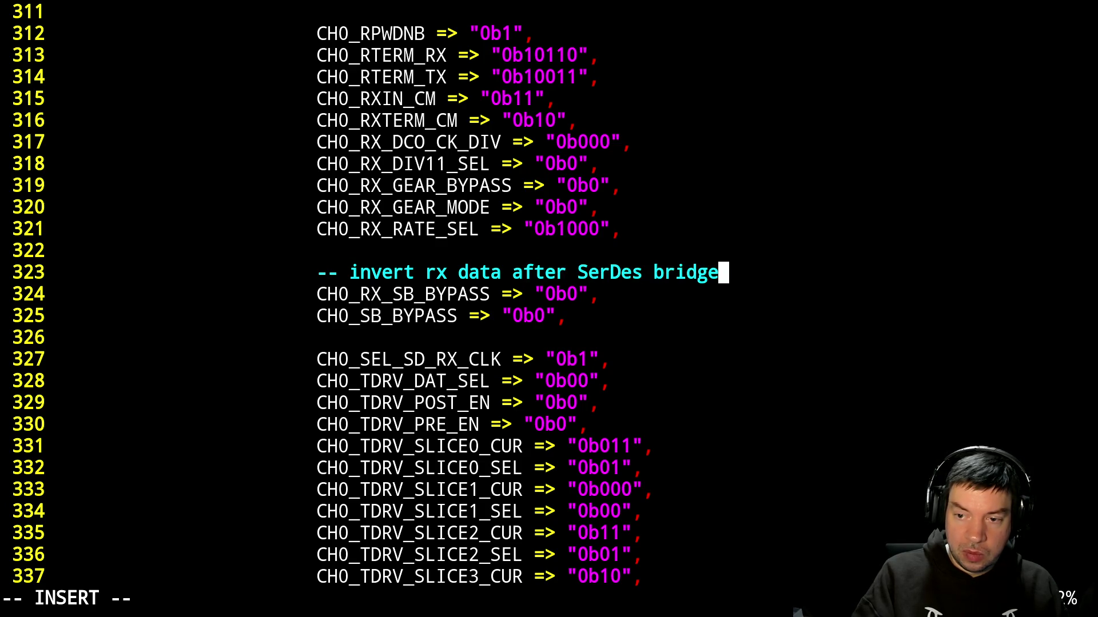
key(Escape)
Add '-- invert tx data after SerDes bridge' above CH0_SB_BYPASS.
text(jo-- invert )
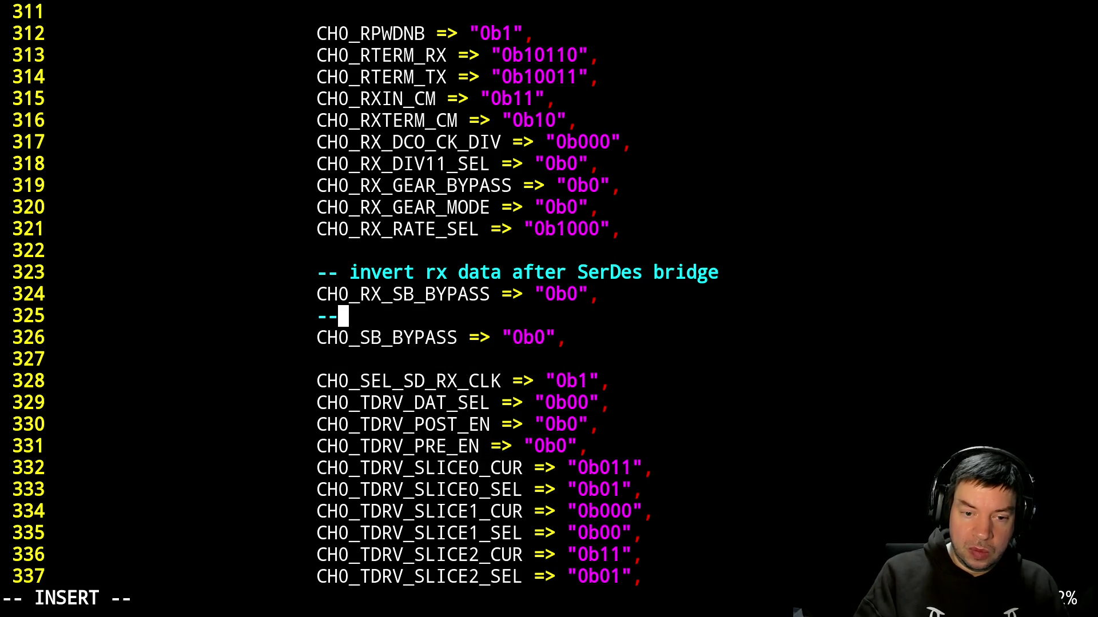
text(tx ad)
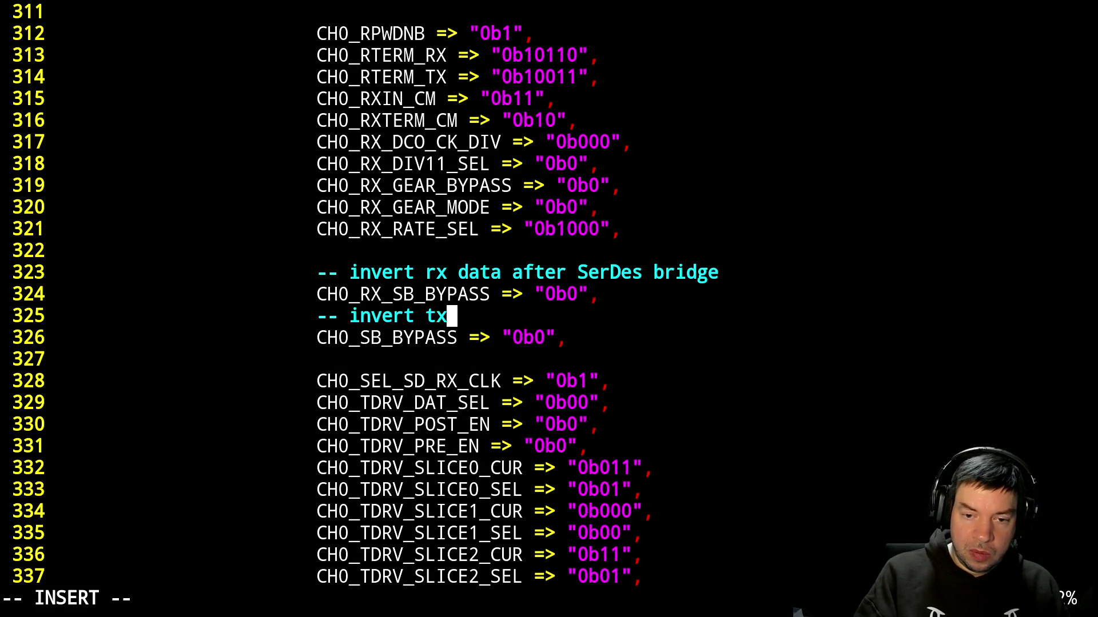
key(BackSpace)
key(BackSpace)
text(data afe)
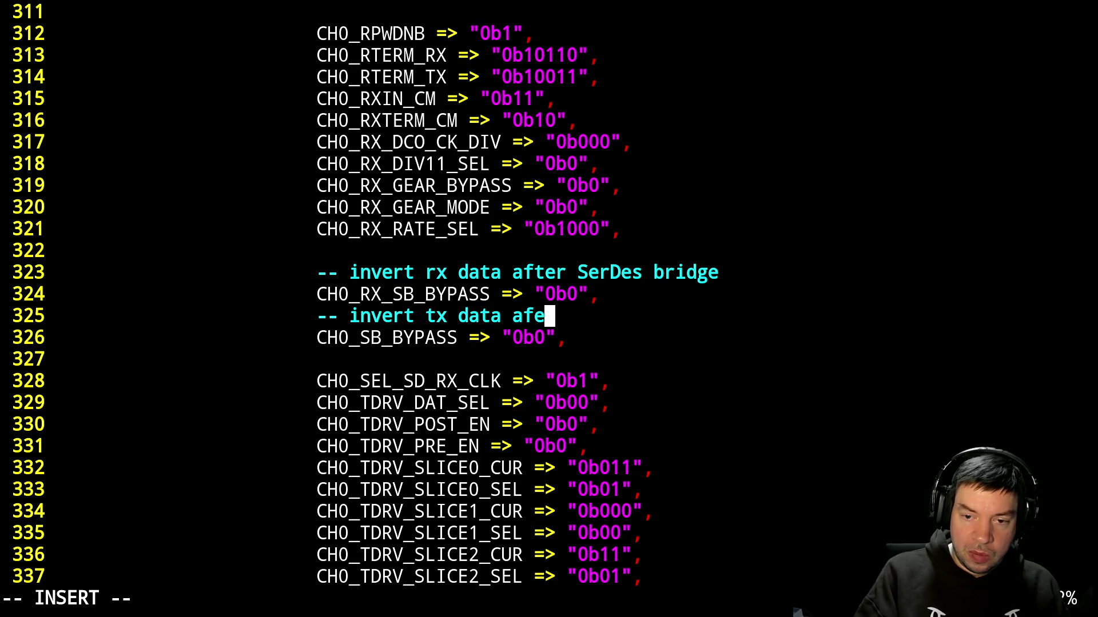
key(BackSpace)
text(ter Ser)
text(V)
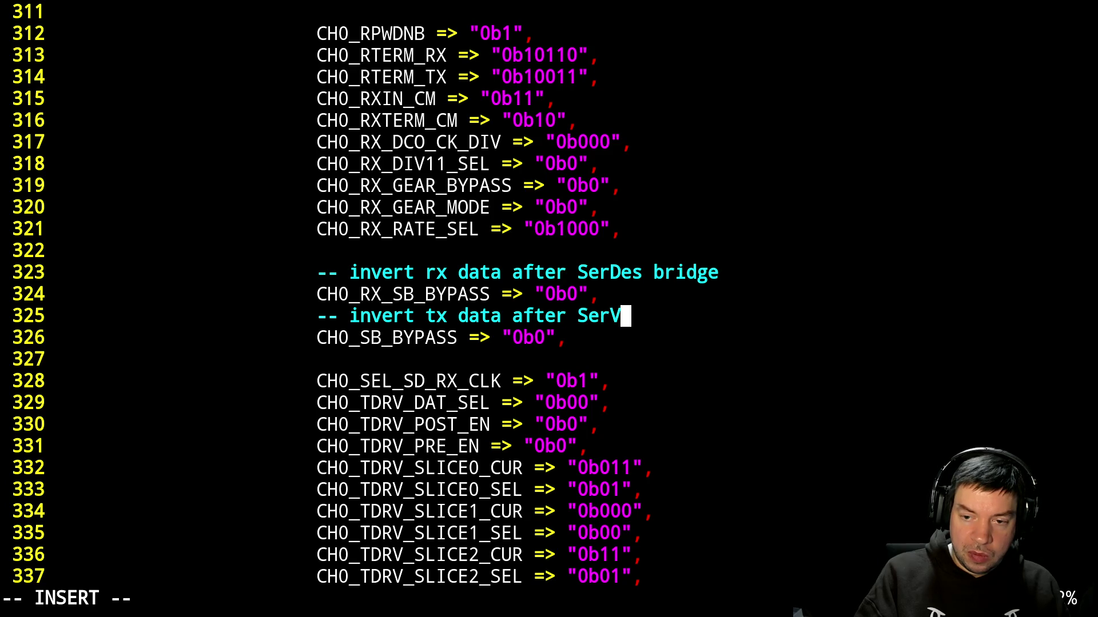
key(BackSpace)
text(Des bridge)
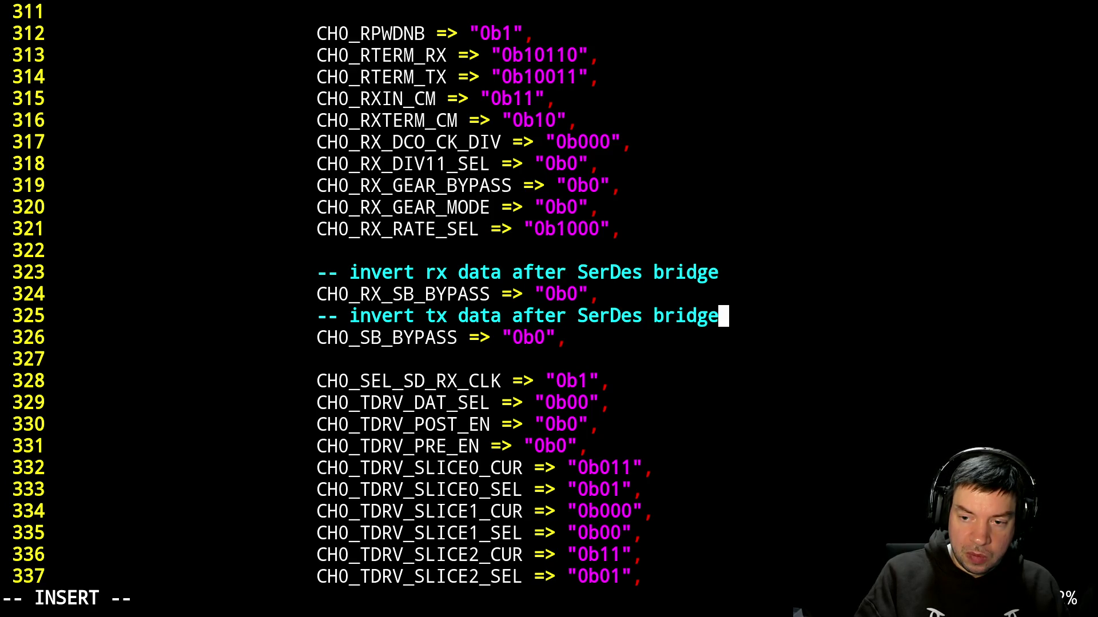
key(Escape)
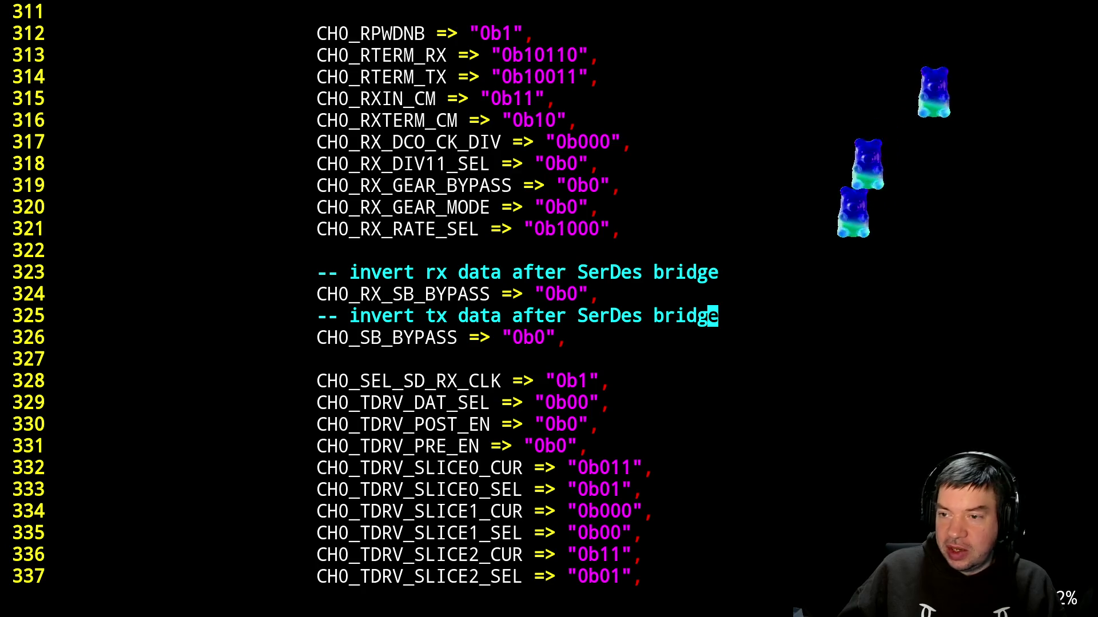
key(alt+Tab)
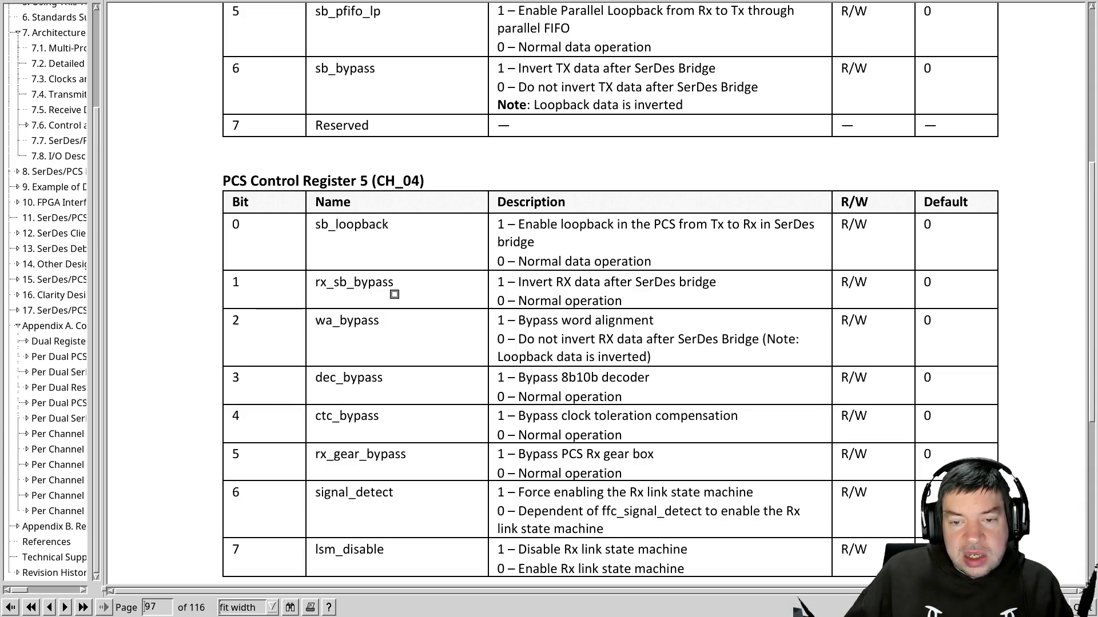
key(alt+Tab)
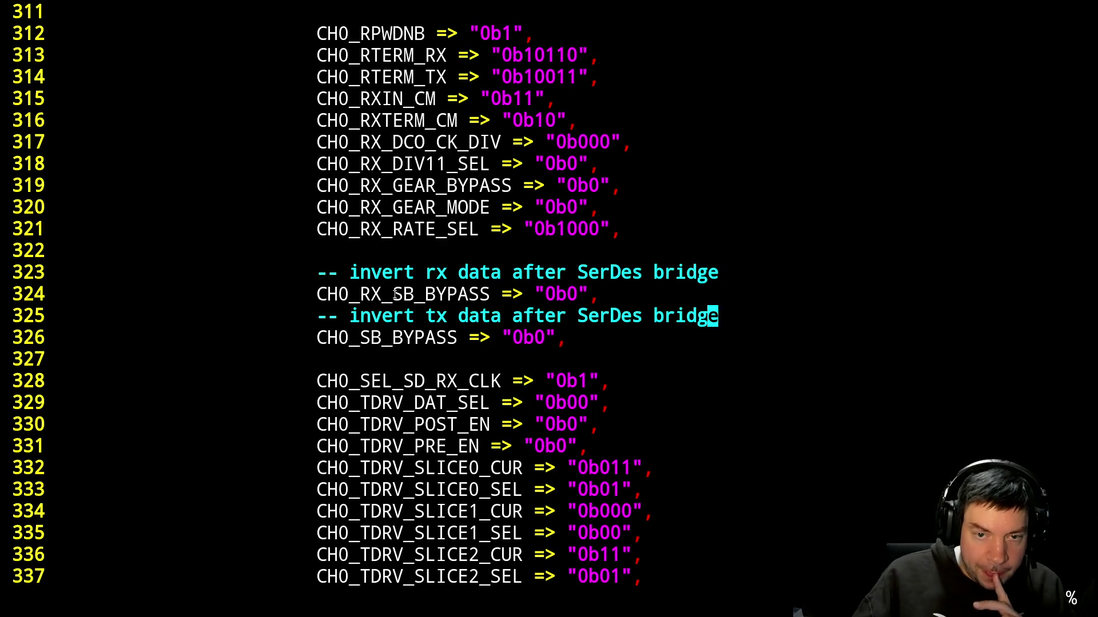
key(ctrl+f)
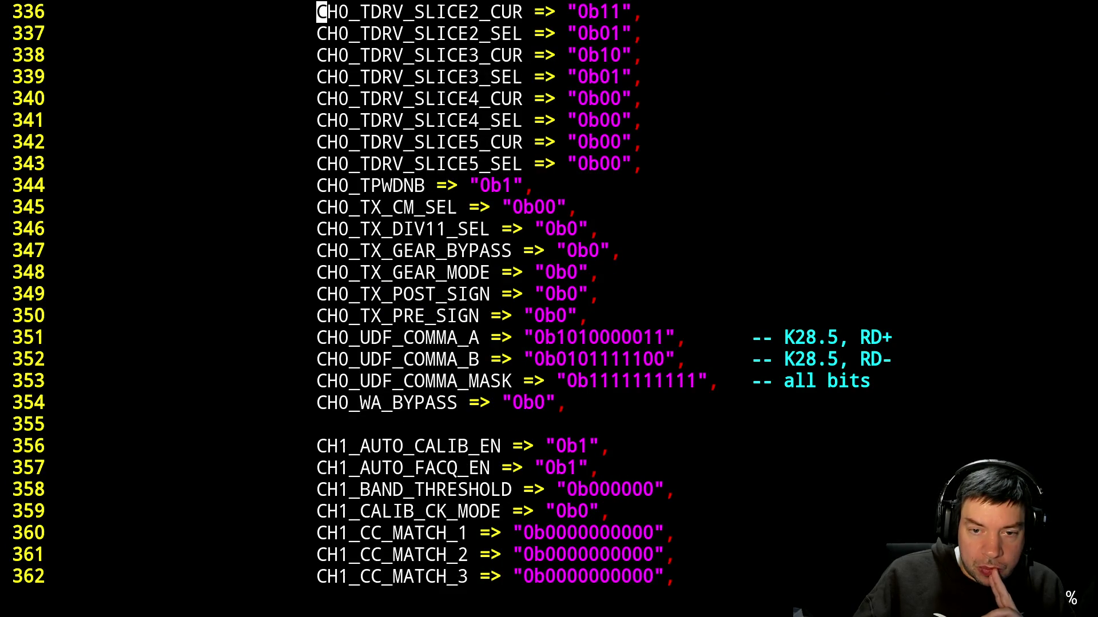
key(ctrl+f)
key(ctrl+f)
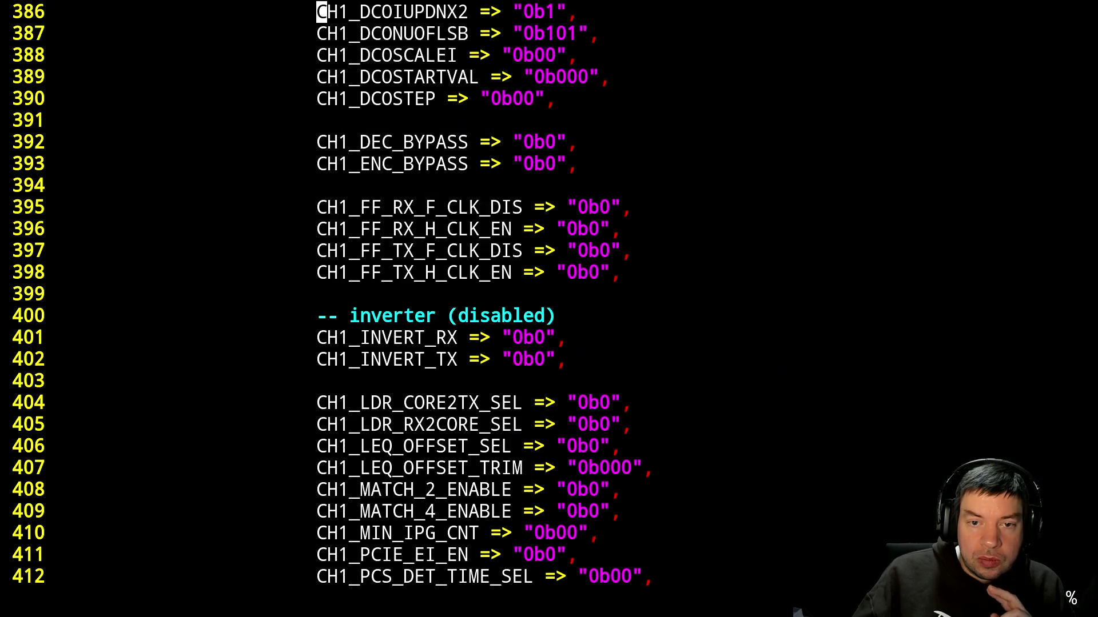
key(ctrl+f)
key(ctrl+f)
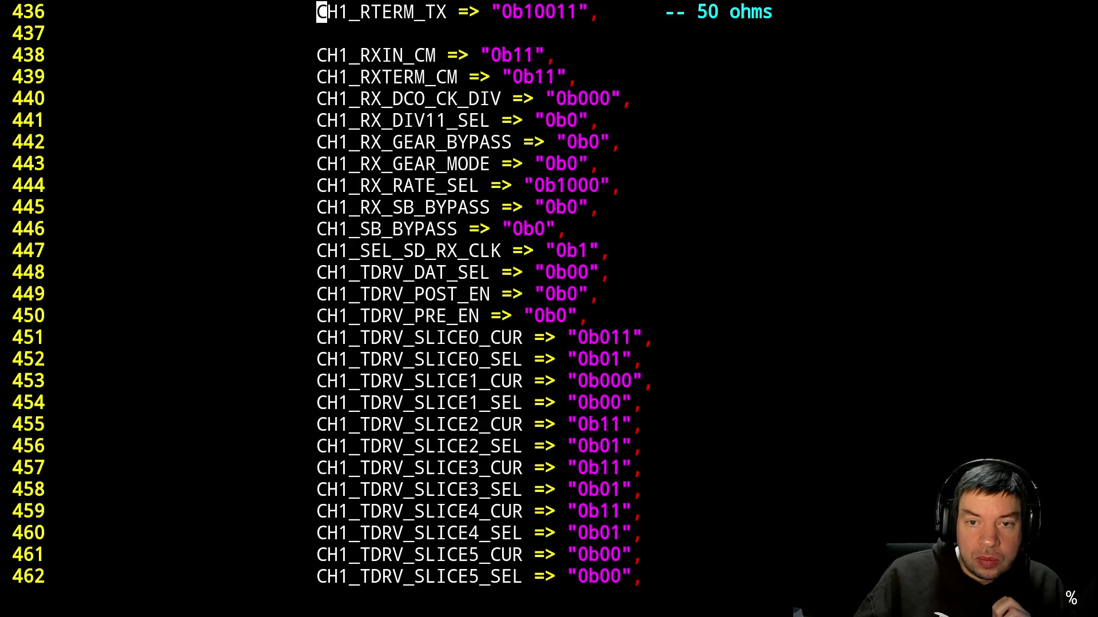
key(ctrl+b)
key(ctrl+b)
key(ctrl+b)
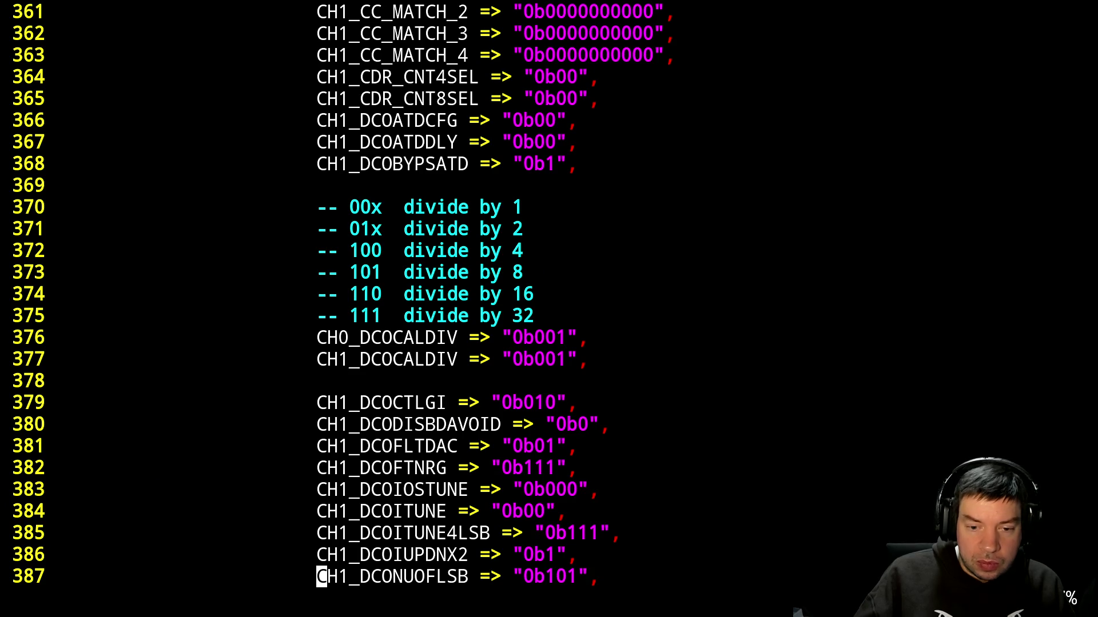
Search for LSM and change CH0_LSM_DISABLE from 0b1 to 0b0.
text(/LSM)
key(Return)
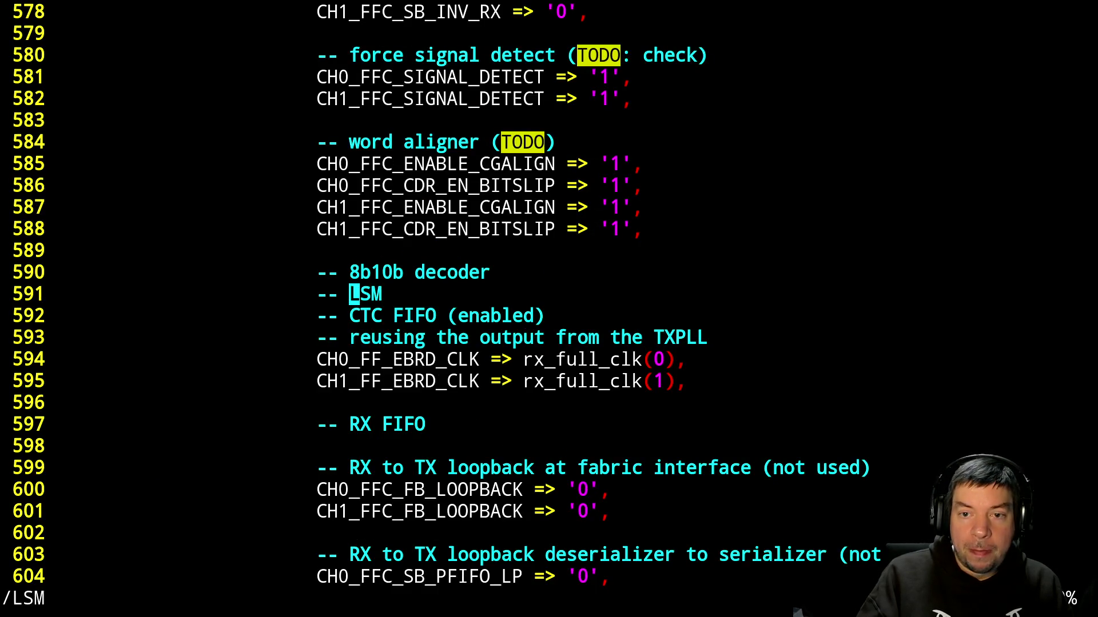
key(n)
key(n)
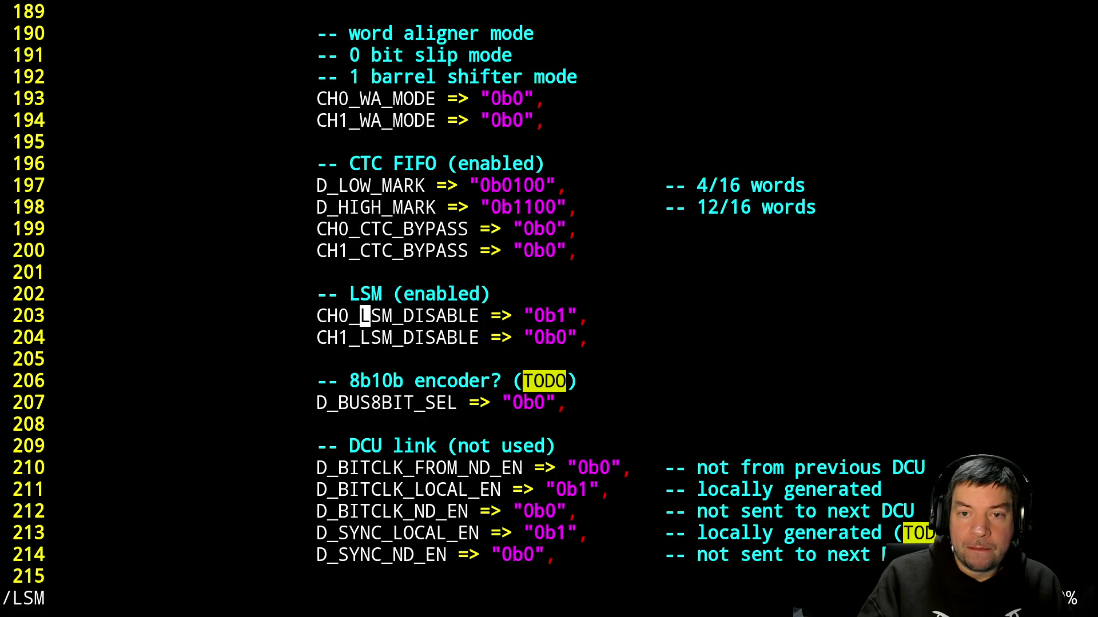
key(ctrl+x)
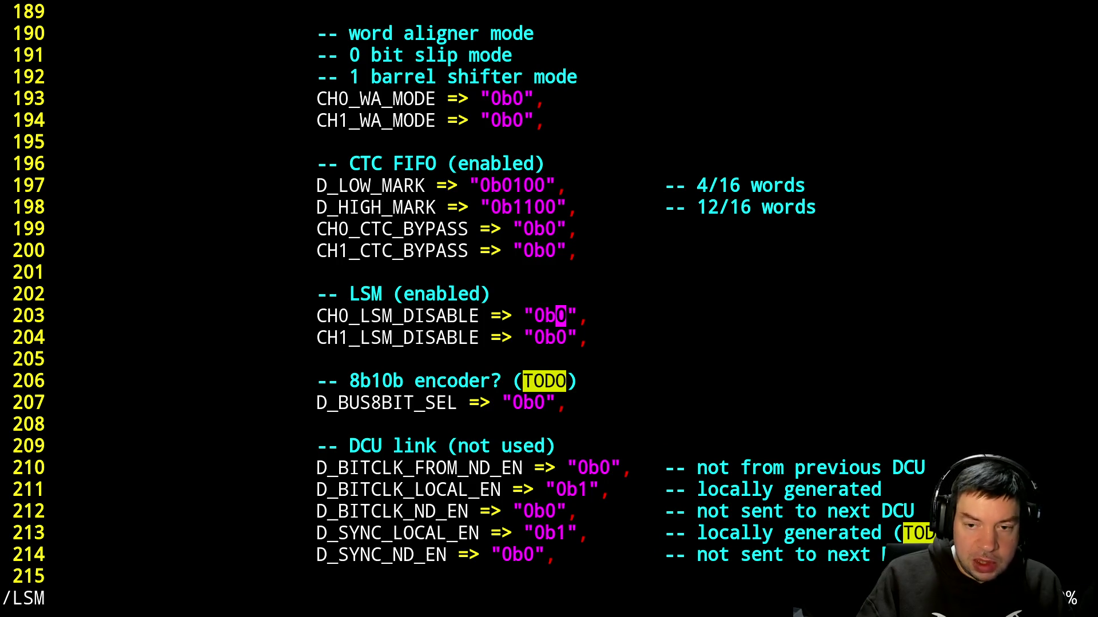
Review the remaining LSM matches and the nearby PCIe mode and CDR tolerance settings.
key(g)
key(g)
key(n)
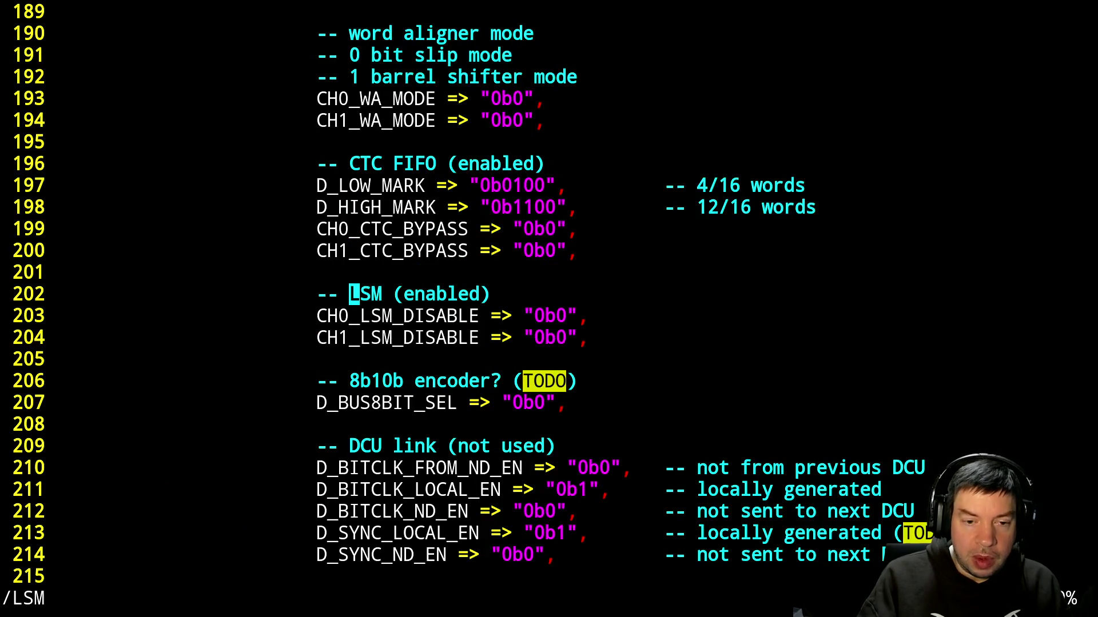
key(n)
key(n)
key(n)
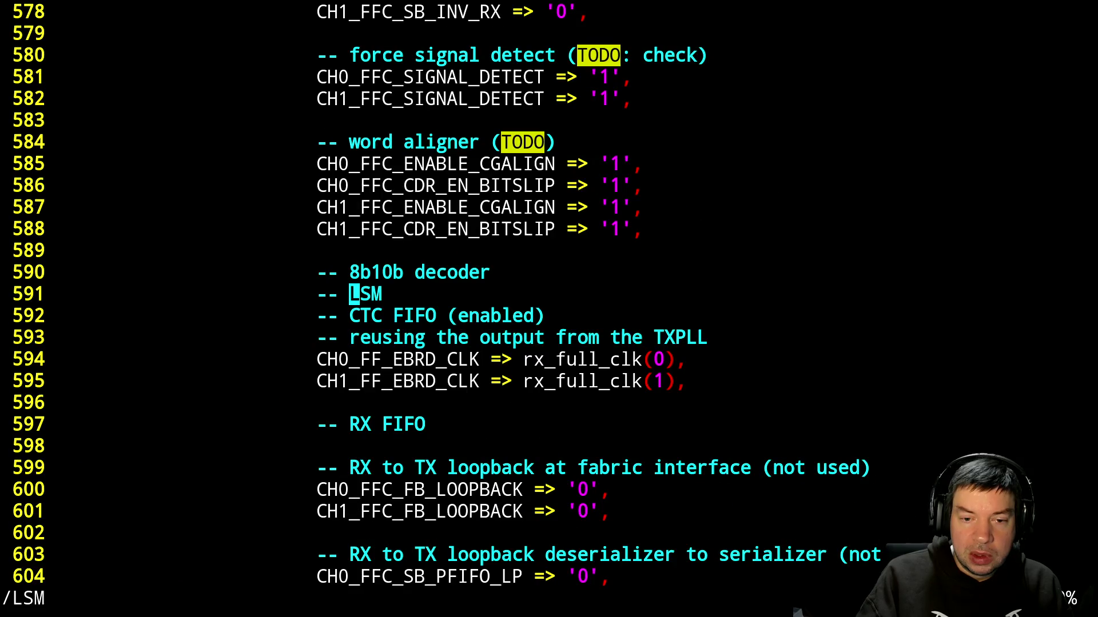
key(n)
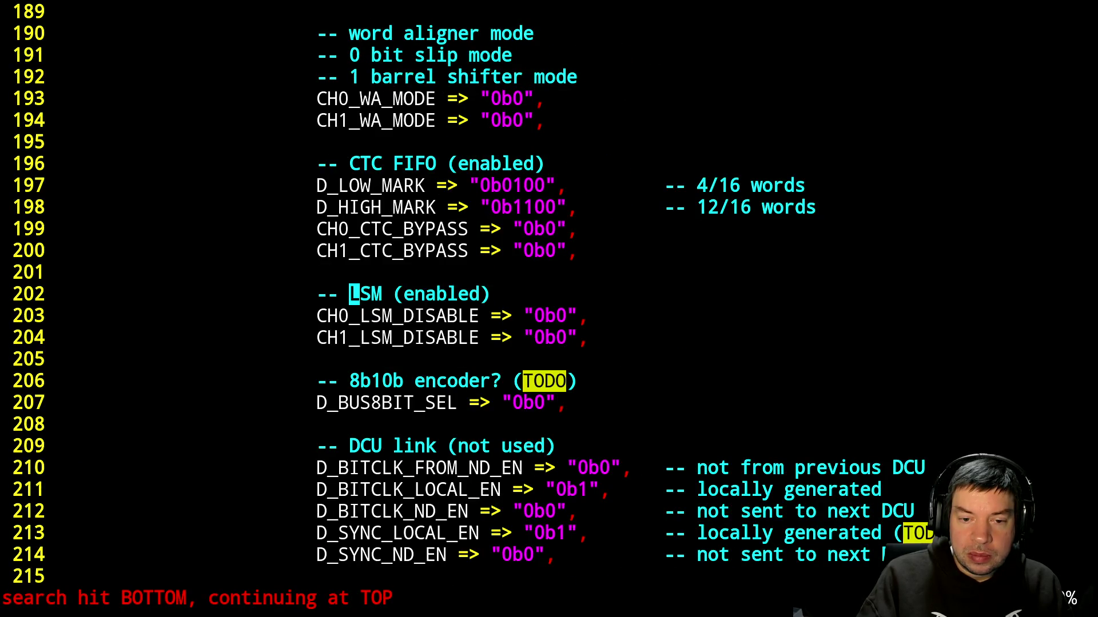
key(n)
key(n)
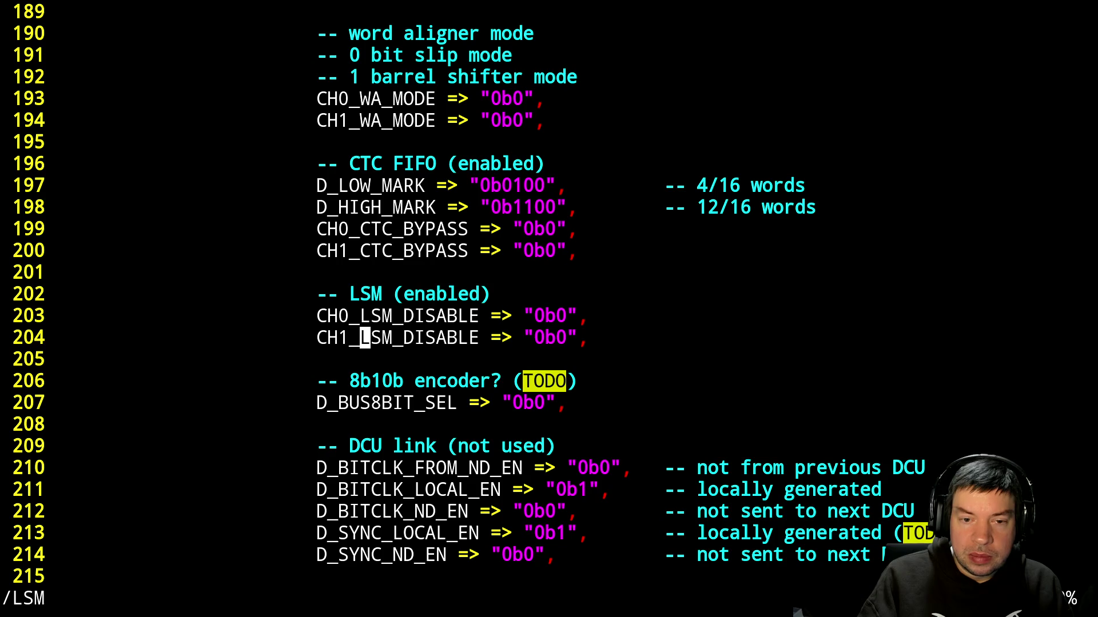
key(ctrl+b)
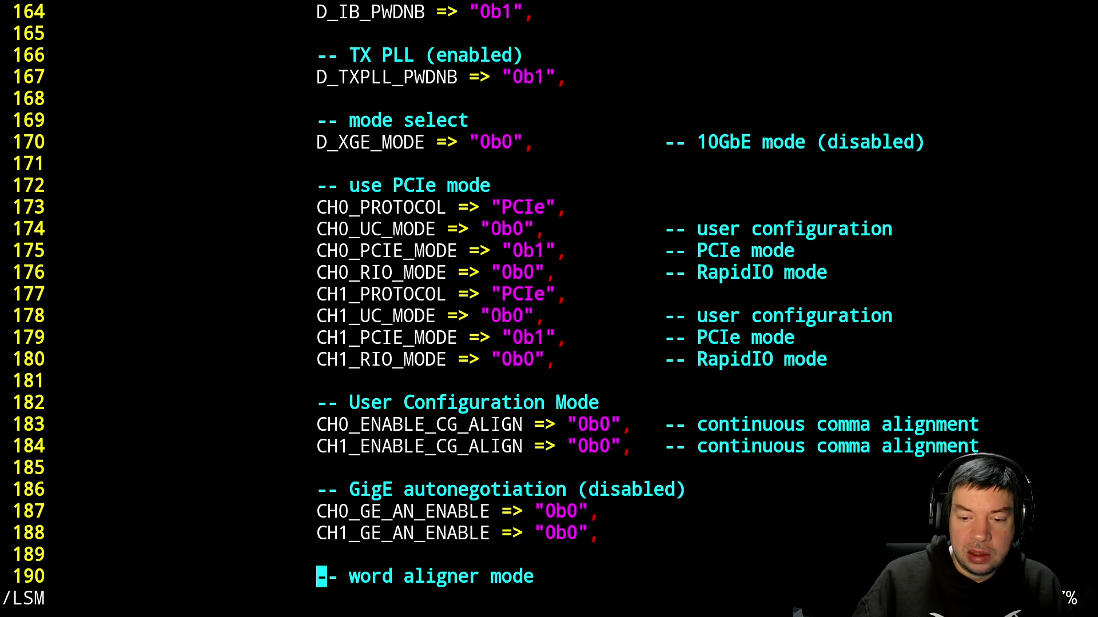
key(ctrl+f)
key(ctrl+f)
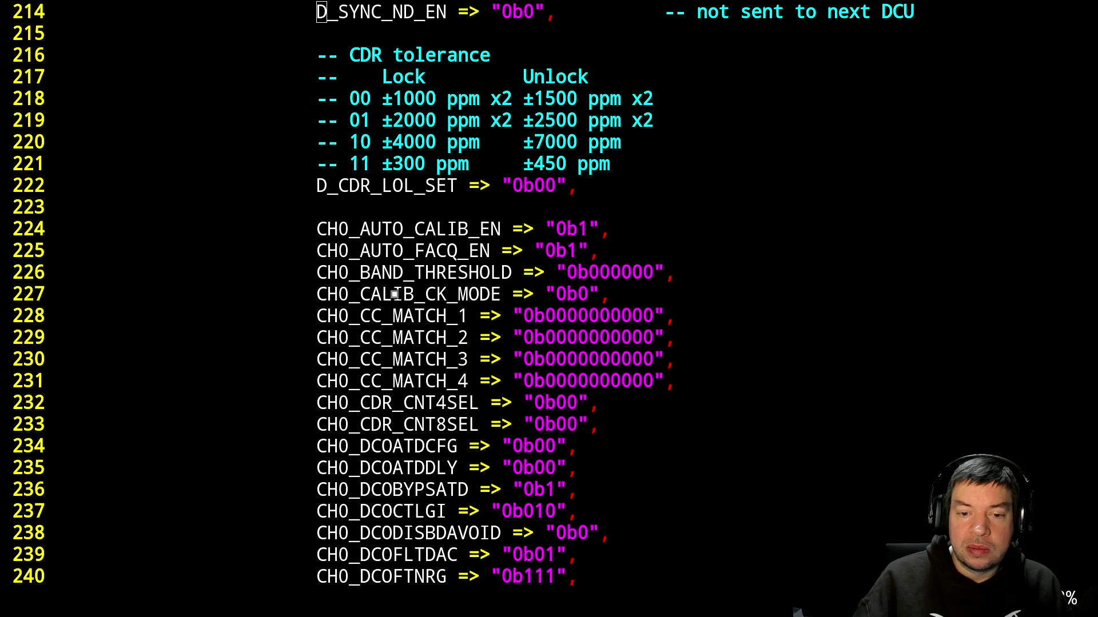
key(alt+Tab)
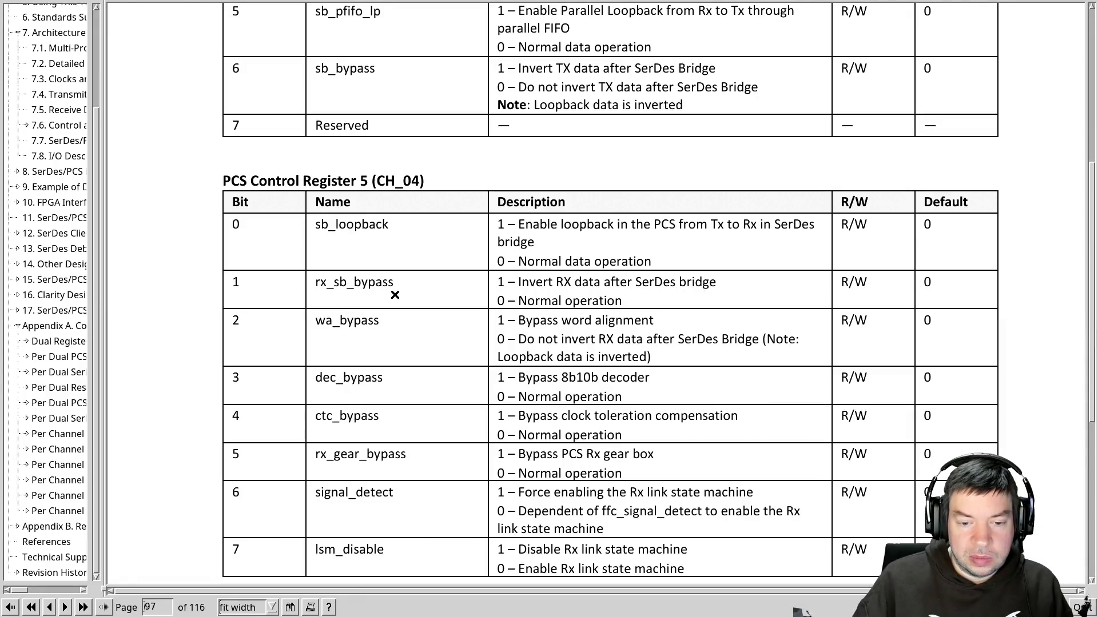
Search the VHDL for SIG to reach the CH0_FFC_SIGNAL_DETECT settings.
key(alt+Tab)
text(/)
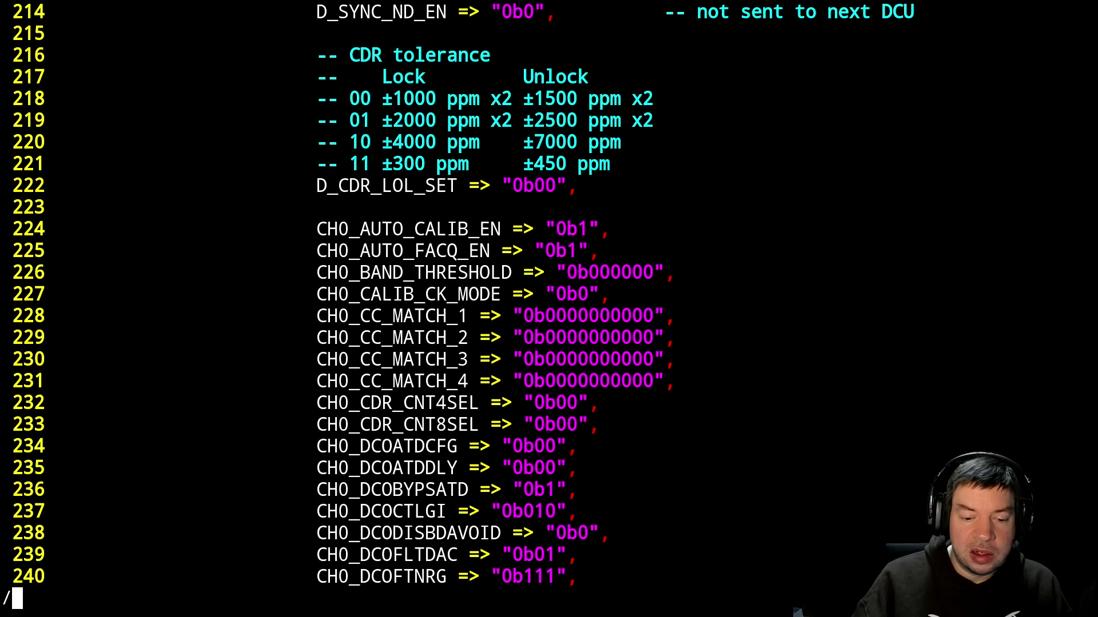
text(FOR)
key(Return)
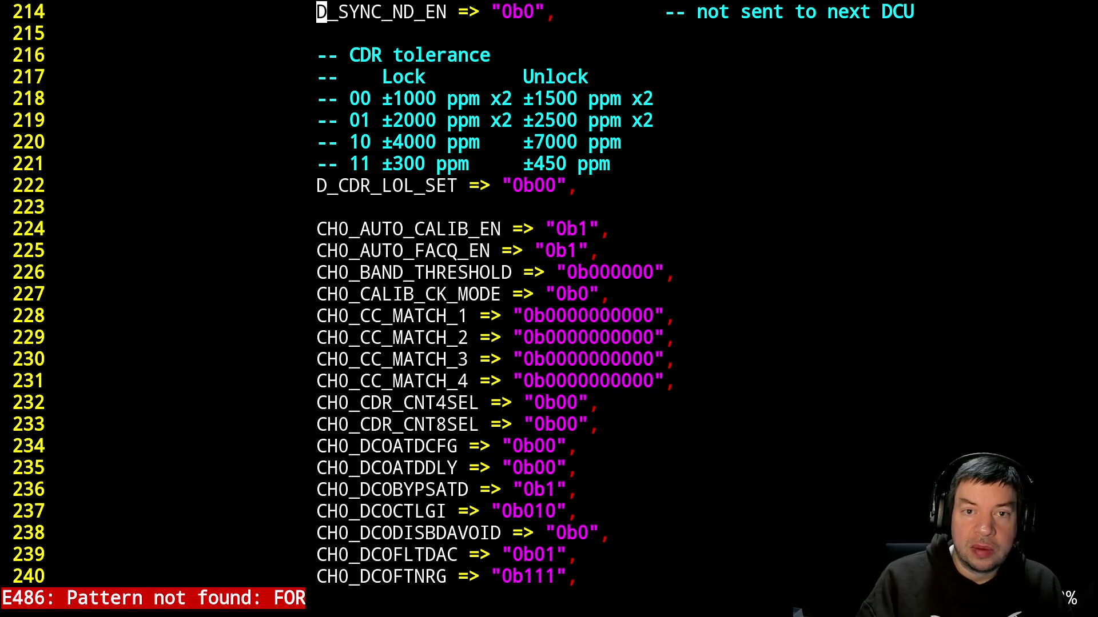
text(/SIG)
key(Return)
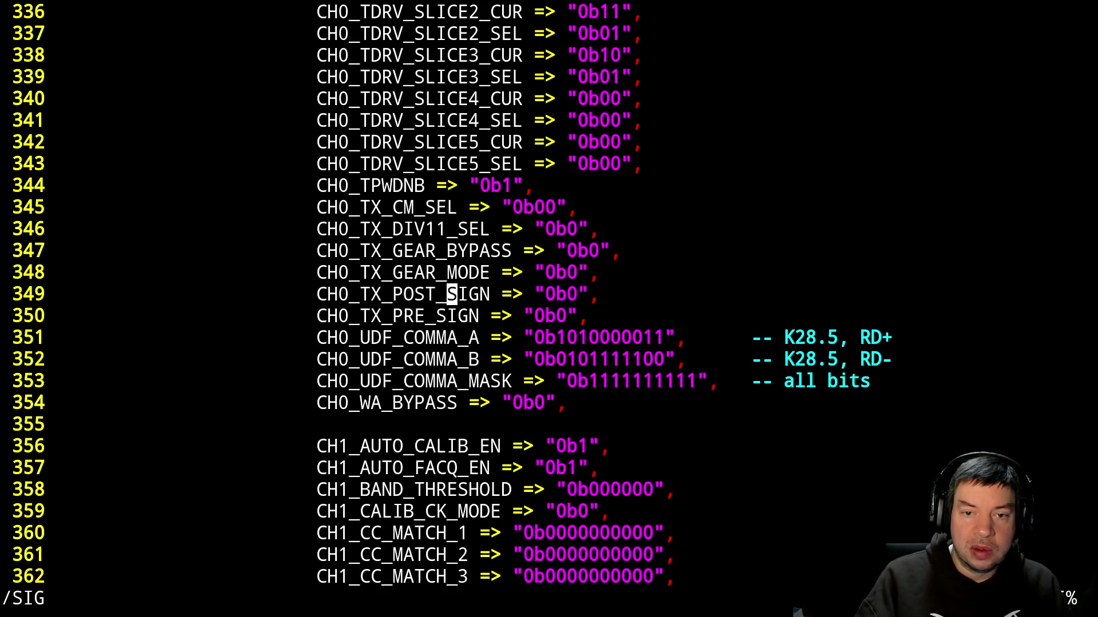
key(n)
key(n)
key(n)
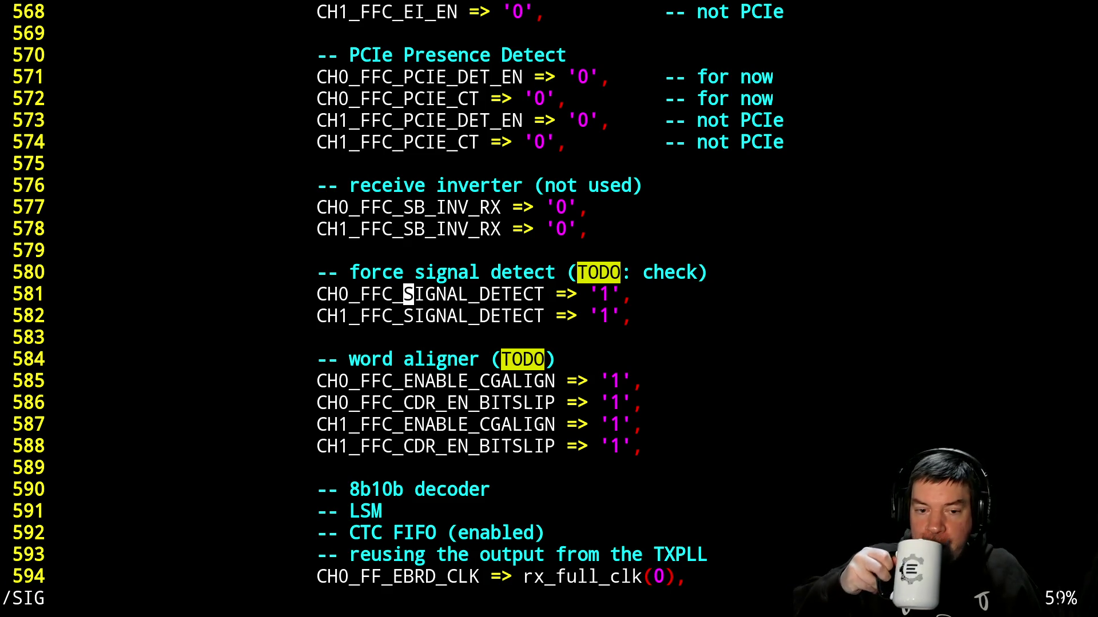
Compare PCS Control Register 5's signal_detect bits with the RX hex dump.
key(alt+Tab)
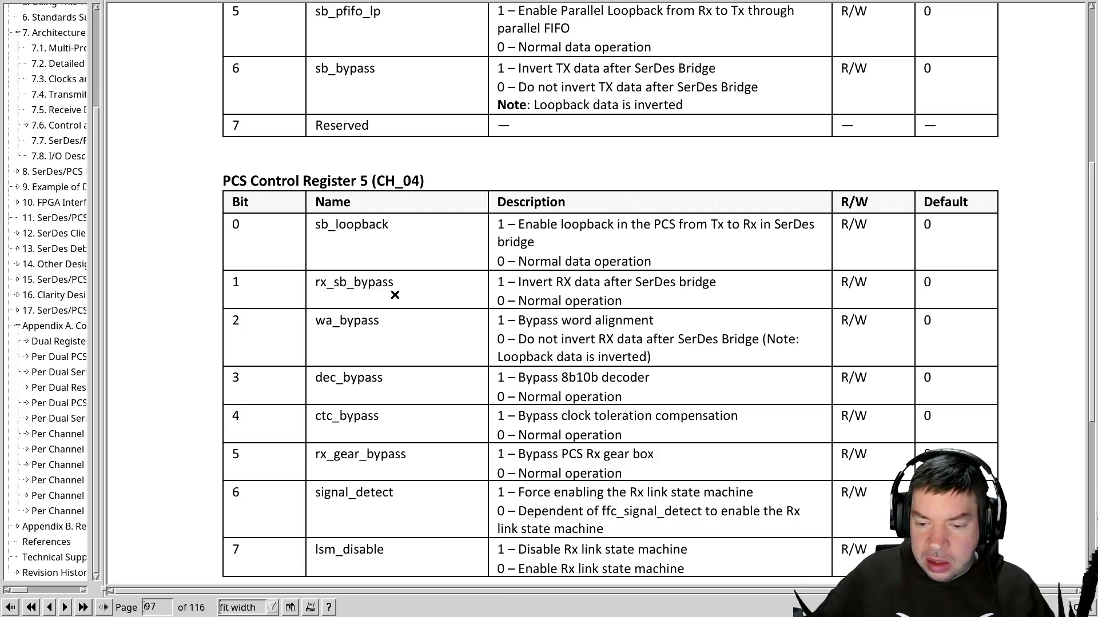
key(alt+Tab)
key(alt+Tab)
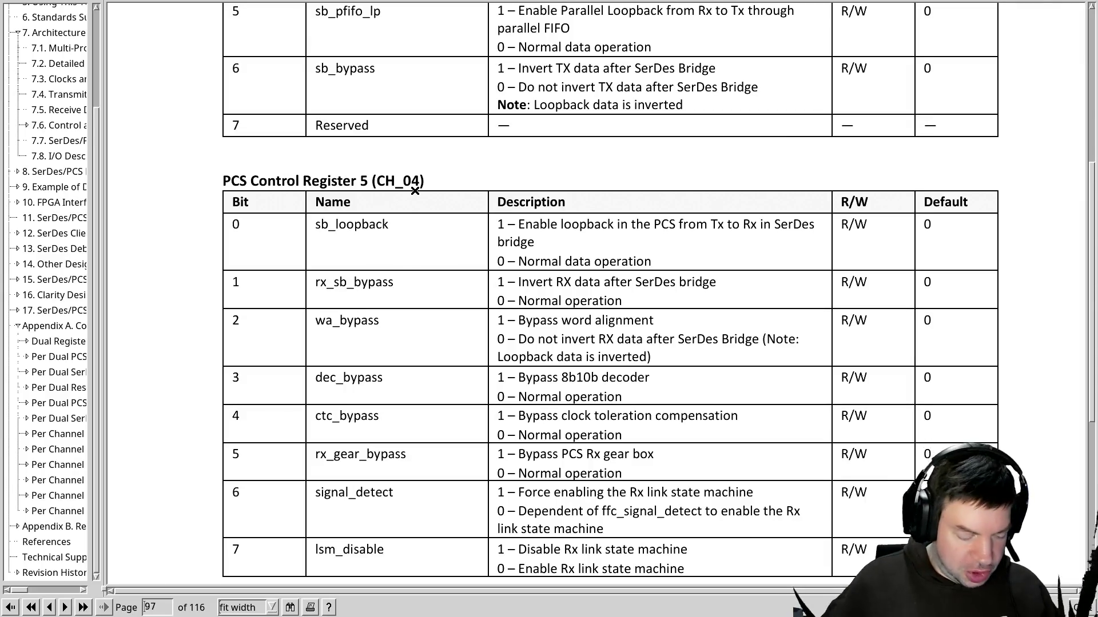
key(alt+Tab)
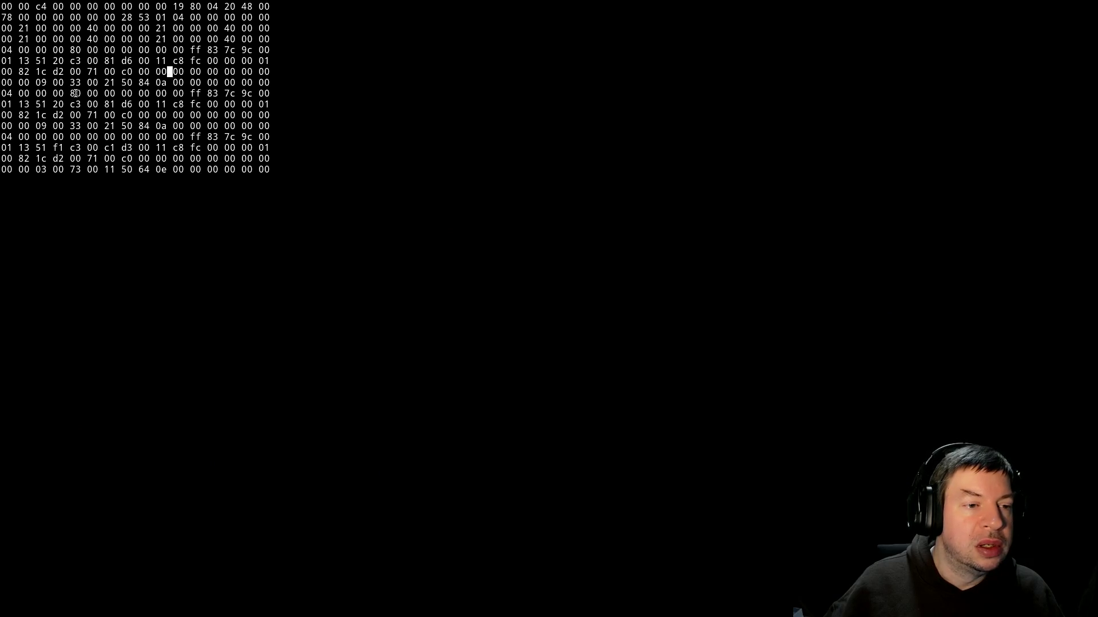
key(alt+Tab)
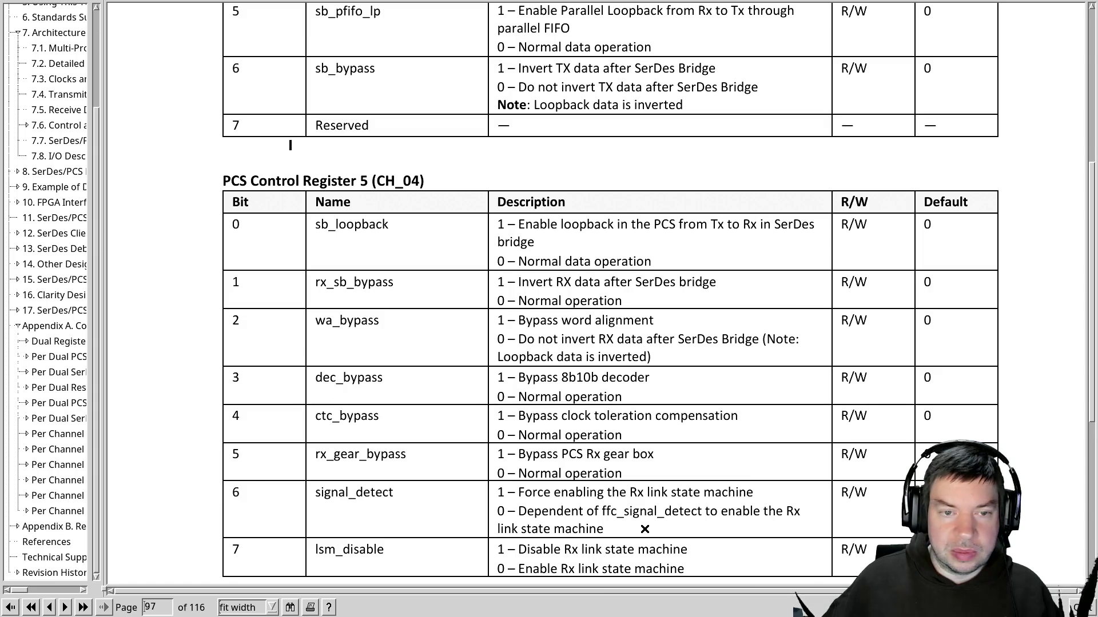
key(alt+Tab)
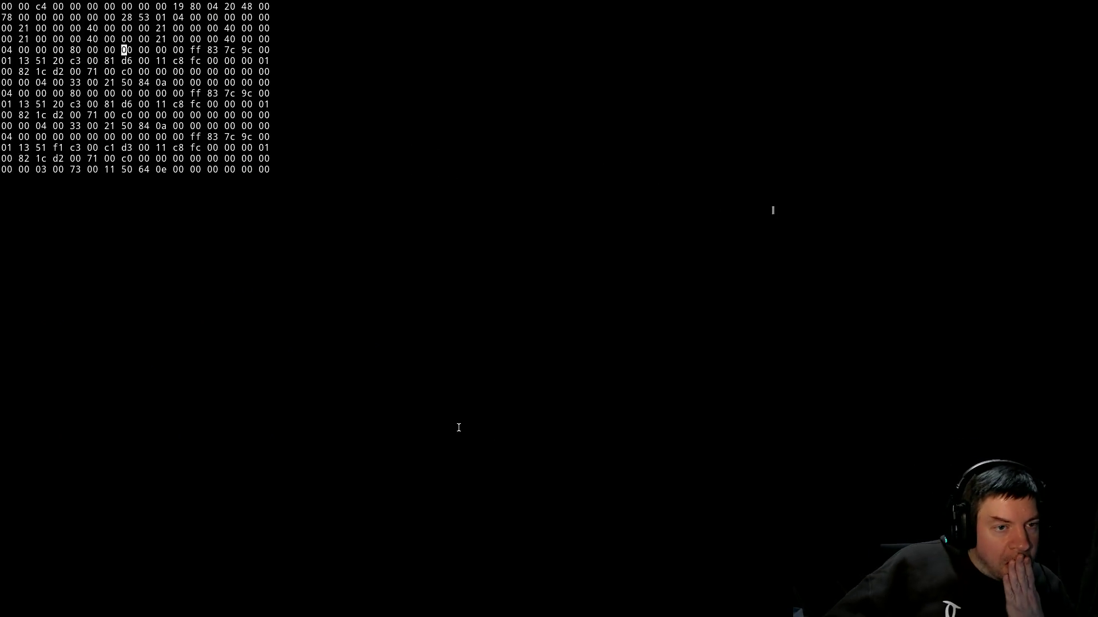
key(alt+Tab)
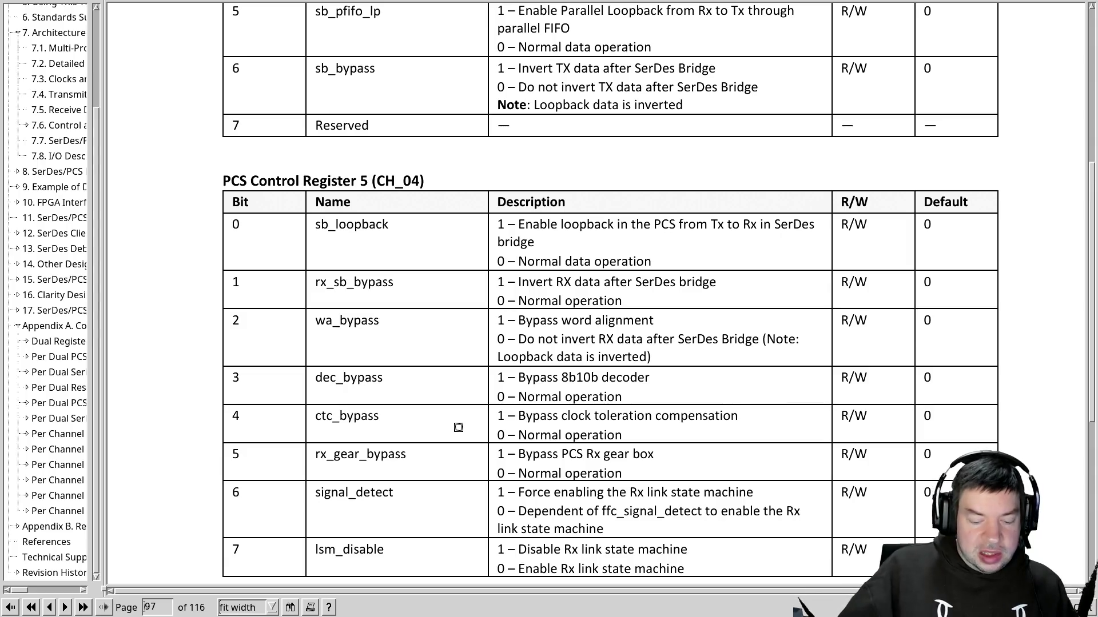
key(alt+Tab)
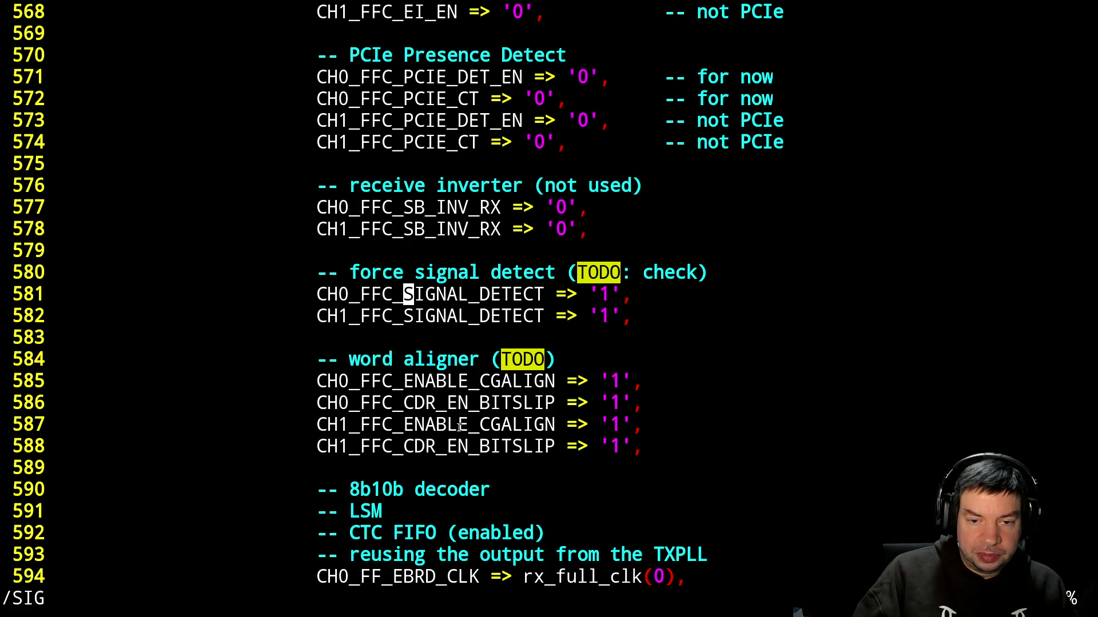
key(n)
key(n)
key(n)
key(n)
key(n)
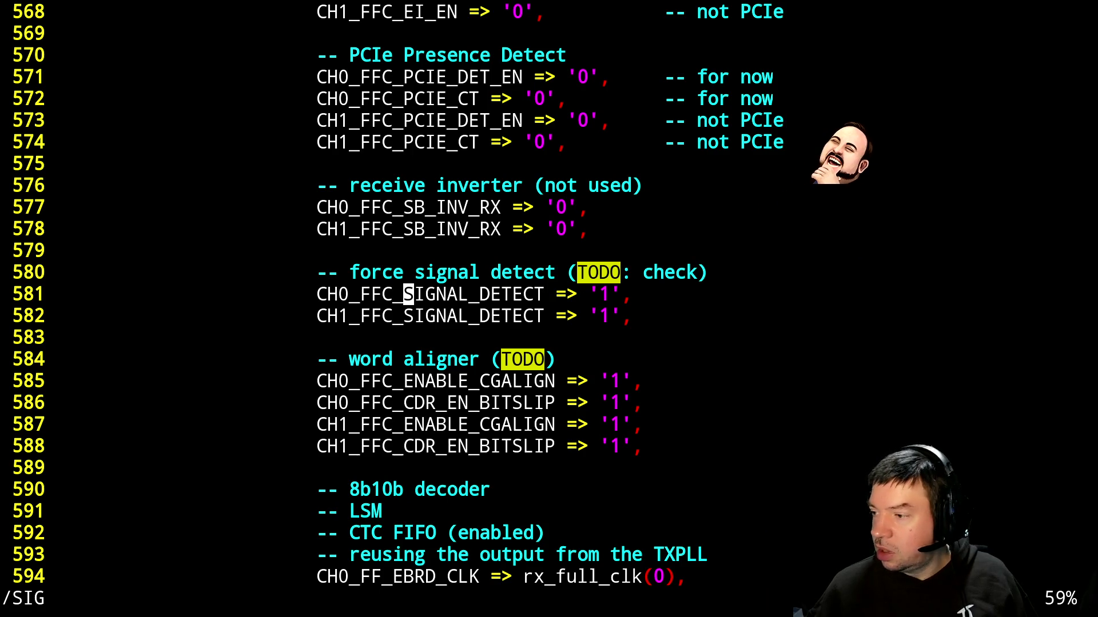
key(ctrl+t)
key(w)
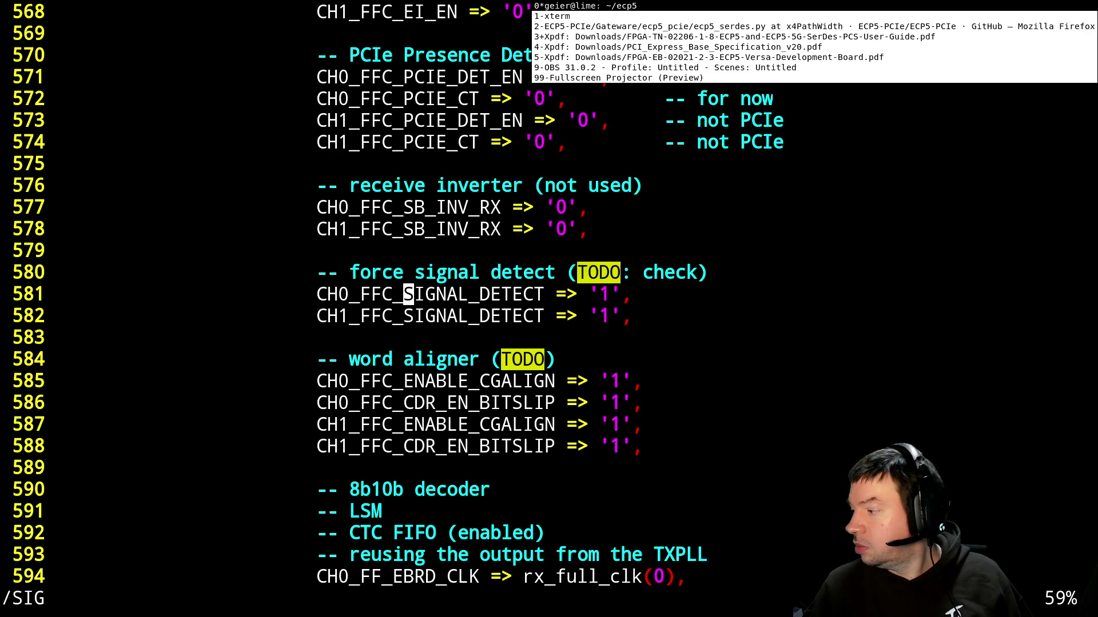
key(ctrl+t)
key(3)
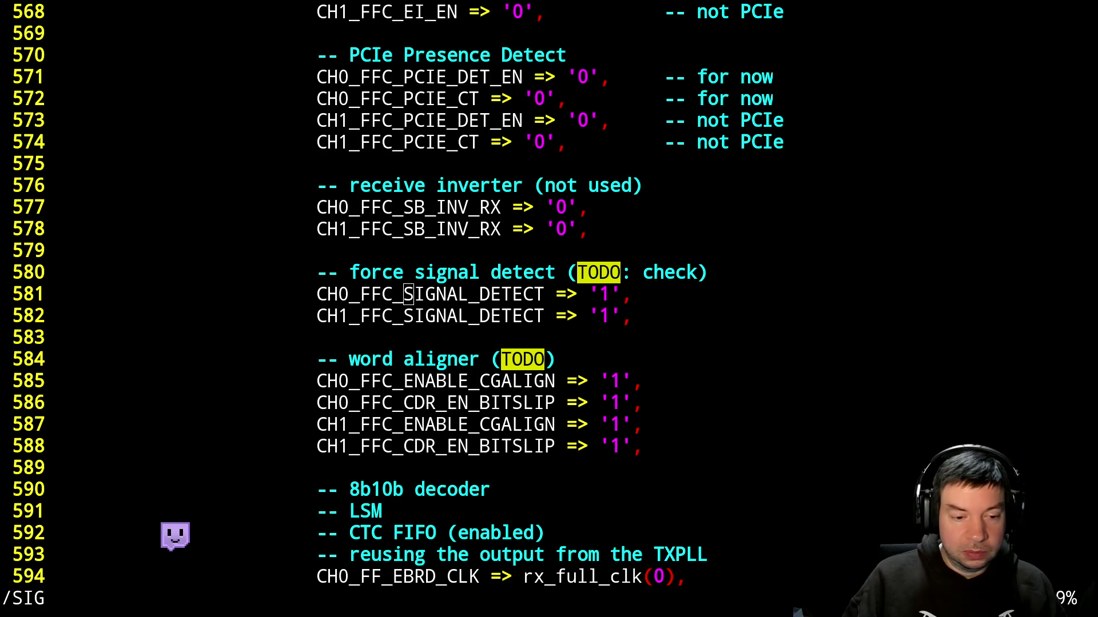
key(alt+Tab)
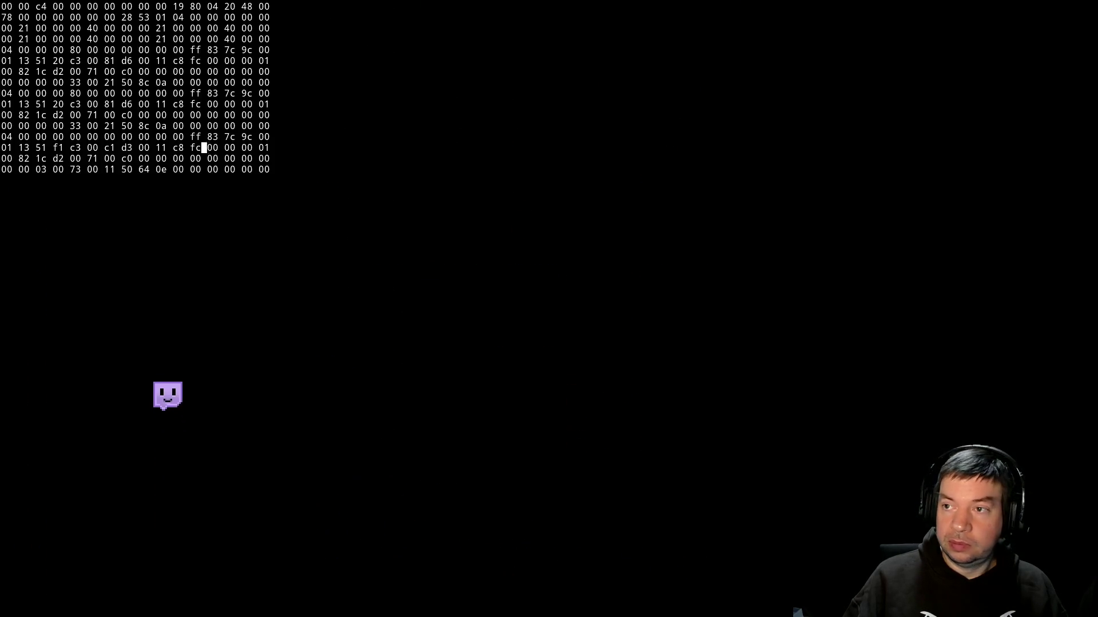
key(alt+Tab)
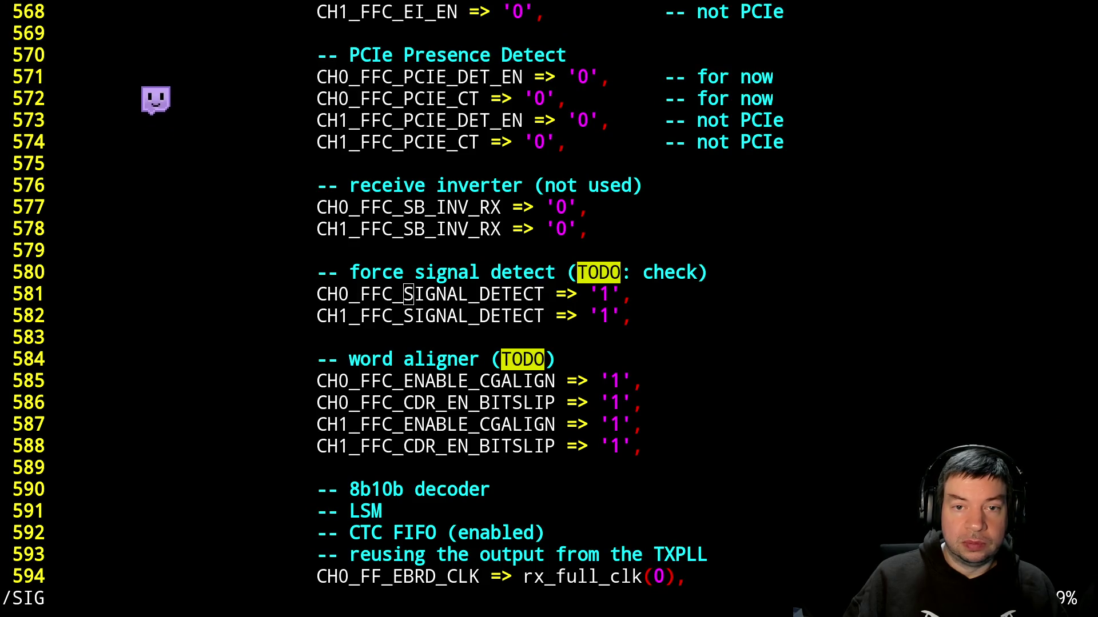
key(super+w)
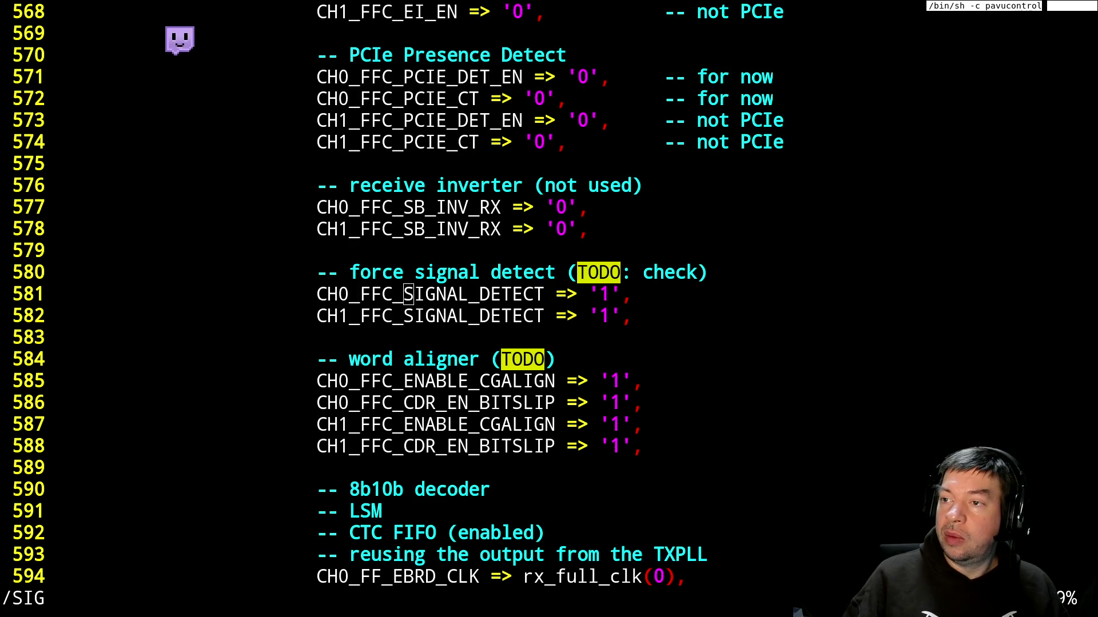
Switch Nectarine, SceneSat and Bongocat playback output to G635 Gaming Headset Analog Stereo.
key(Escape)
key(super+a)
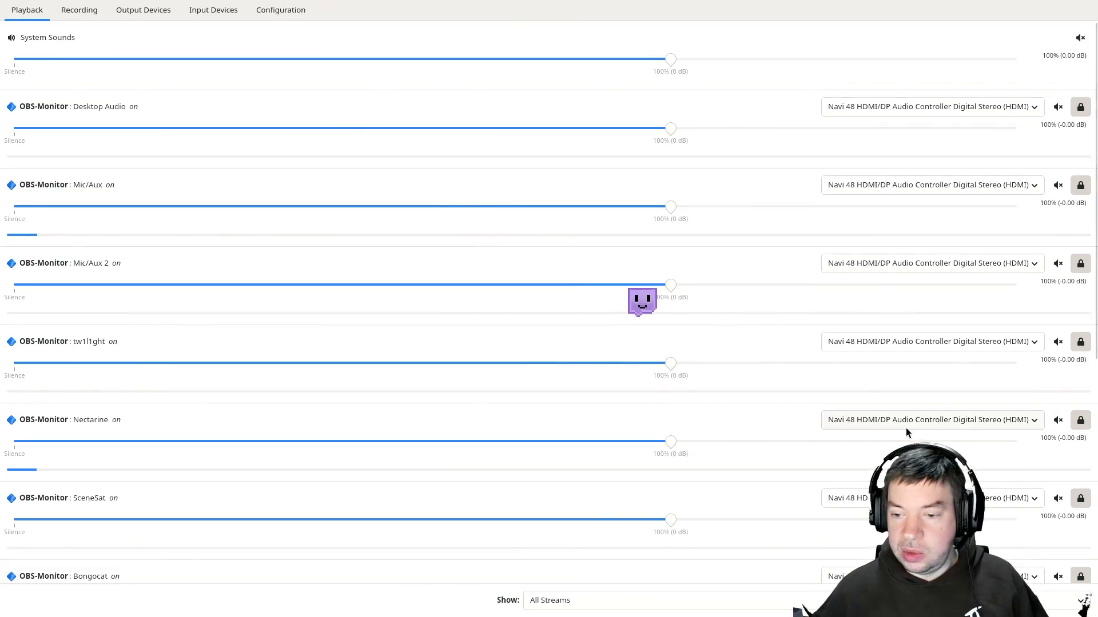
click(901, 420)
click(851, 480)
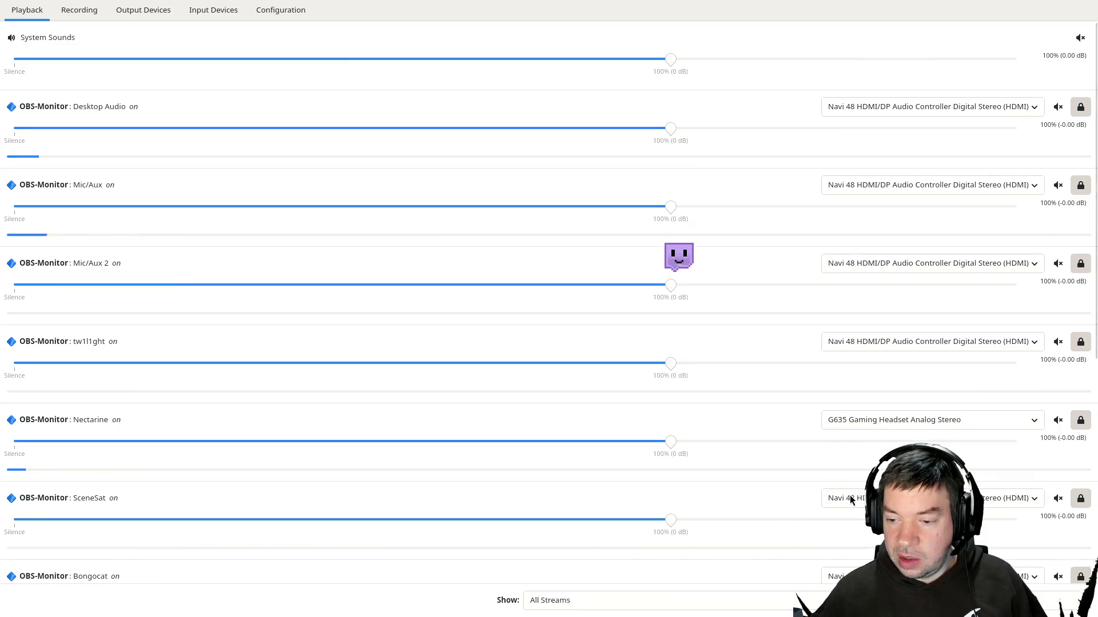
click(850, 496)
click(848, 557)
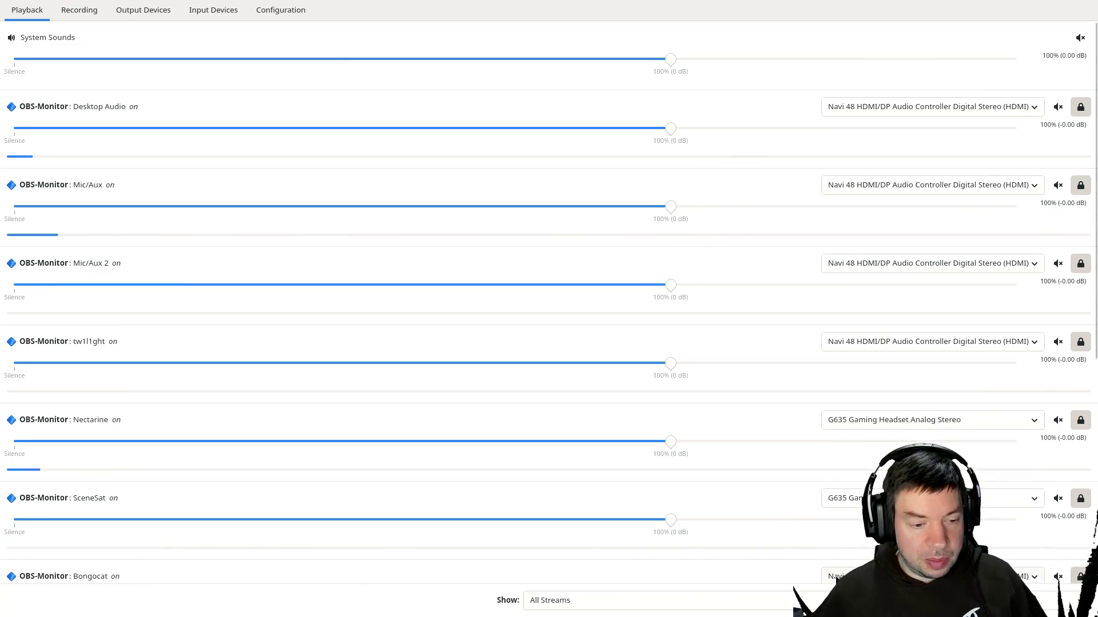
click(842, 572)
click(837, 554)
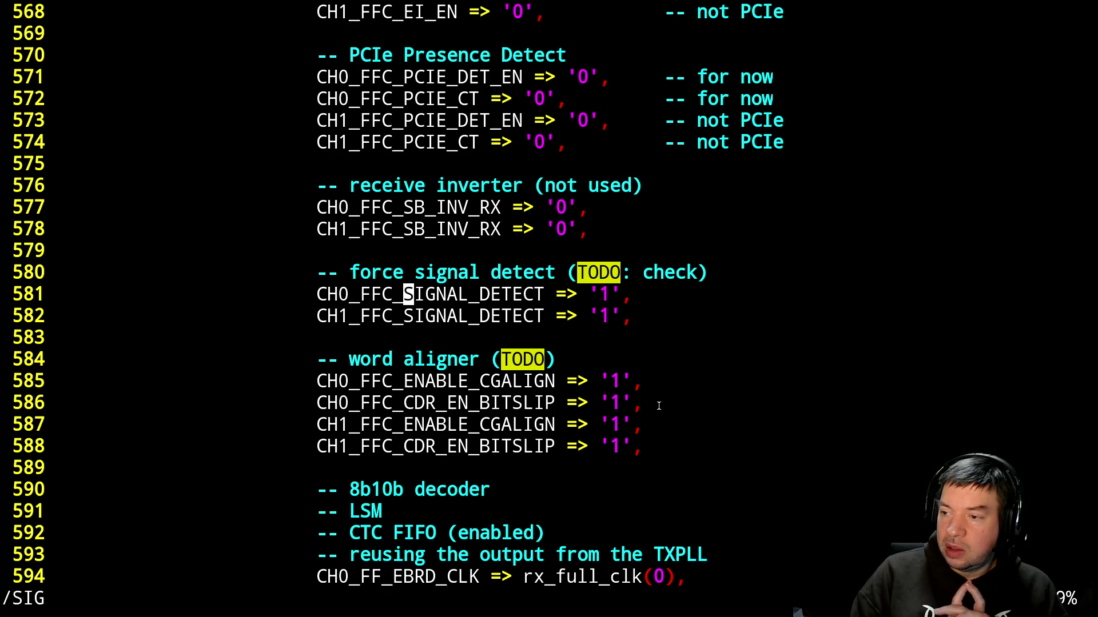
Save pcie.vhdl with :w, suspend Vim and run make to rebuild.
text(:w)
key(Return)
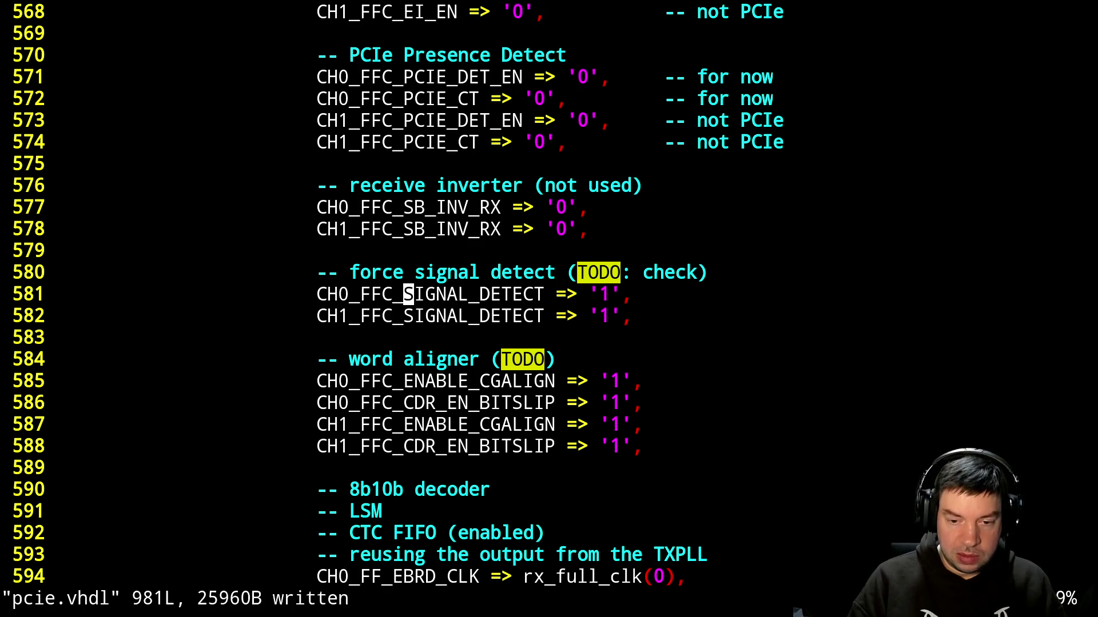
key(ctrl+z)
text(make)
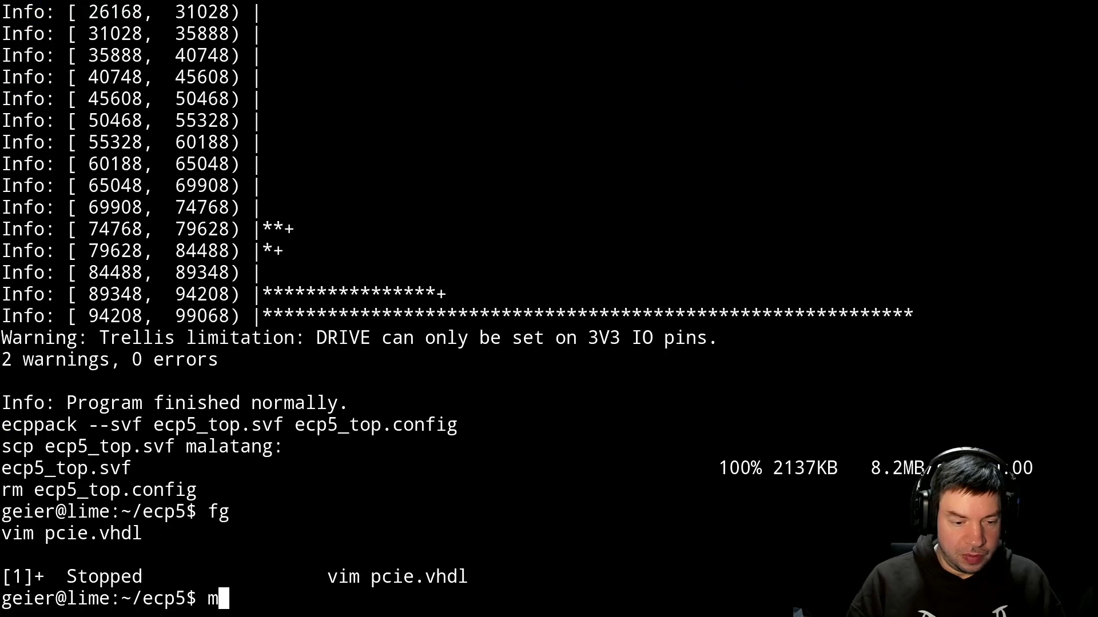
key(Return)
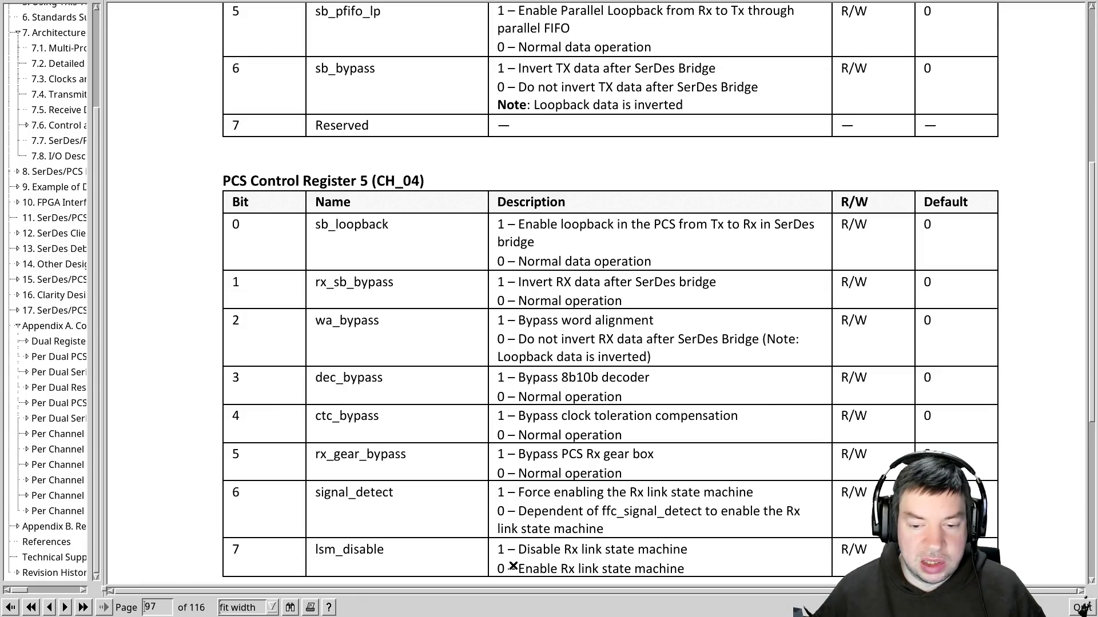
Scroll past PCS Control Registers 5 and 6 to page 98's registers 7–11, checking the hex dump.
scroll(512, 497, down, 4)
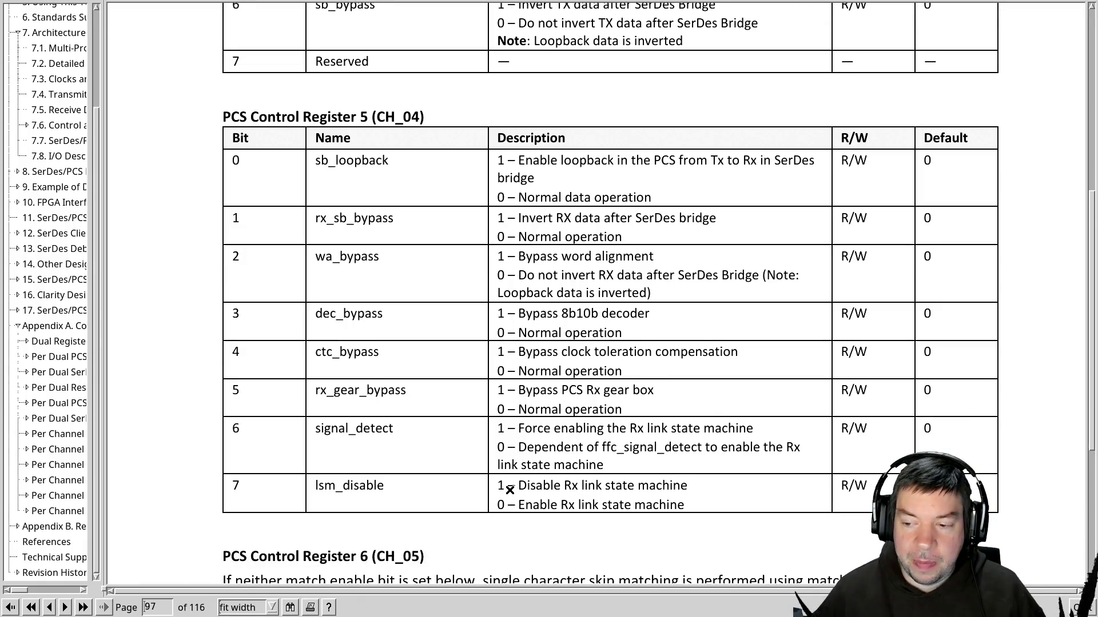
scroll(510, 491, down, 4)
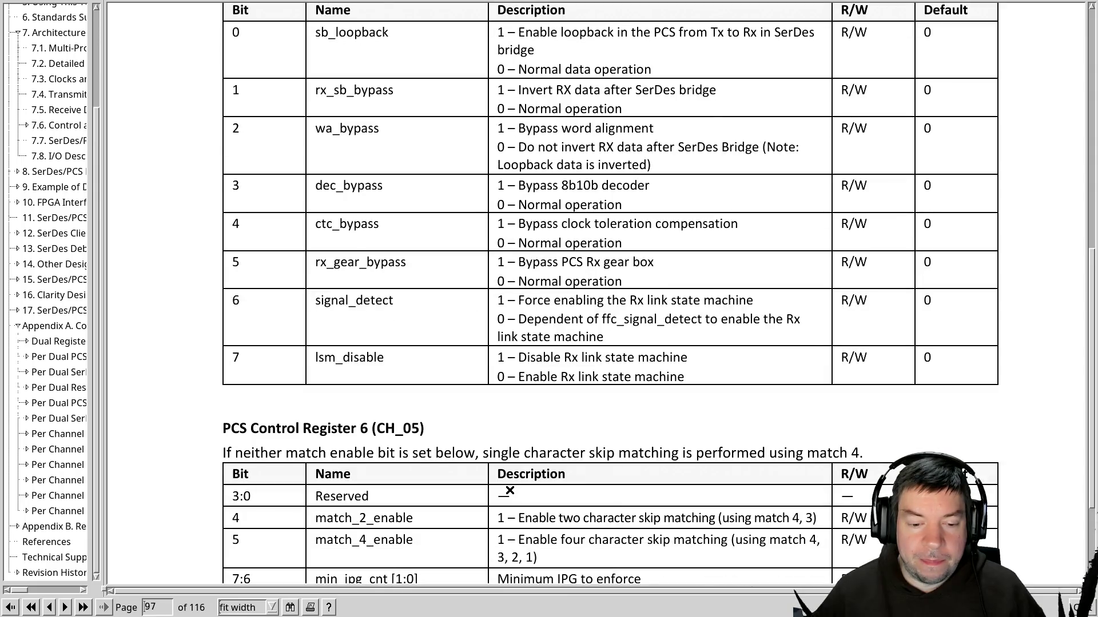
scroll(510, 490, down, 2)
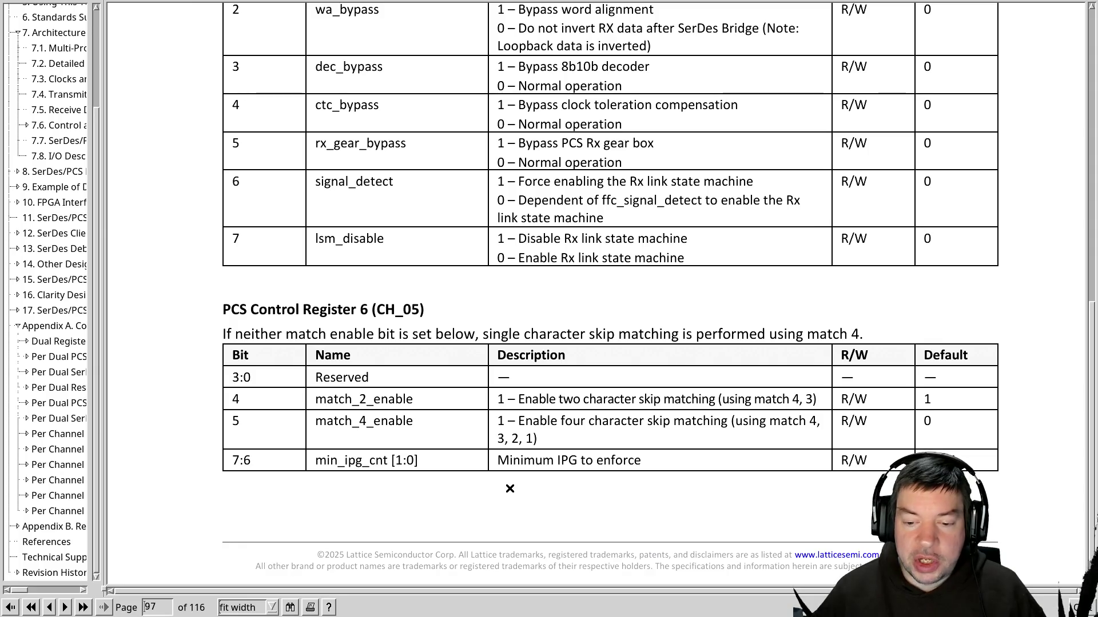
scroll(510, 487, down, 1)
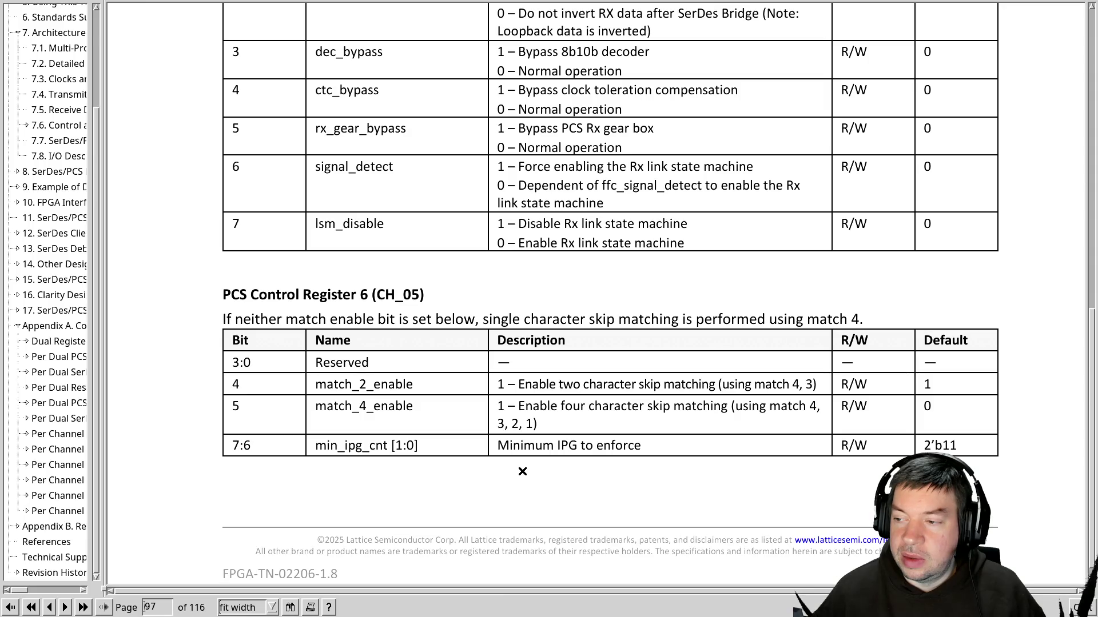
key(alt+Tab)
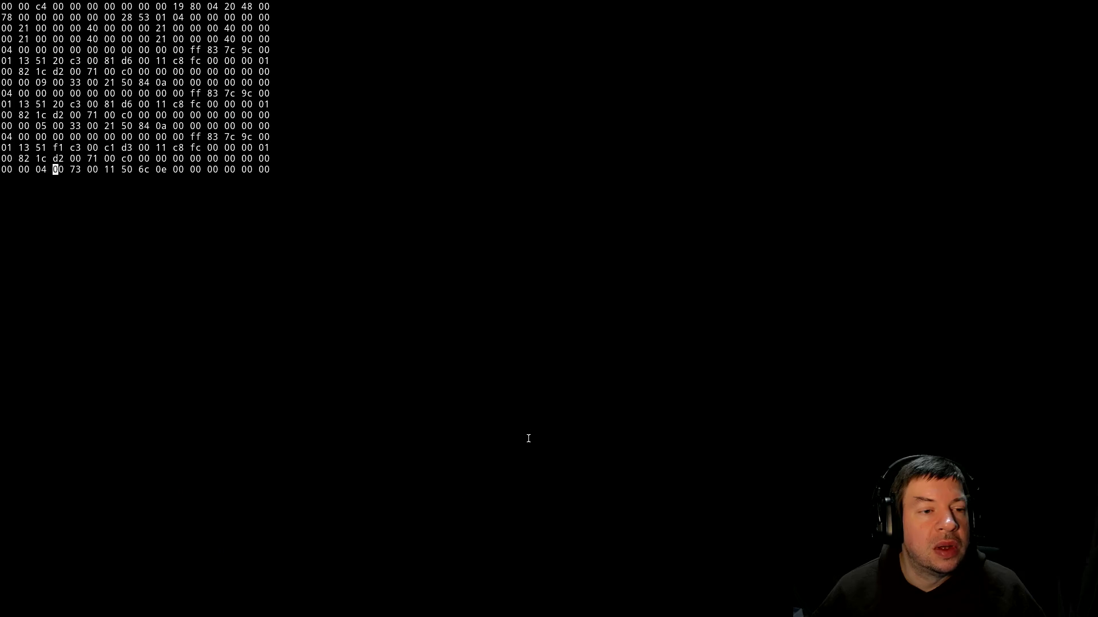
key(alt+Tab)
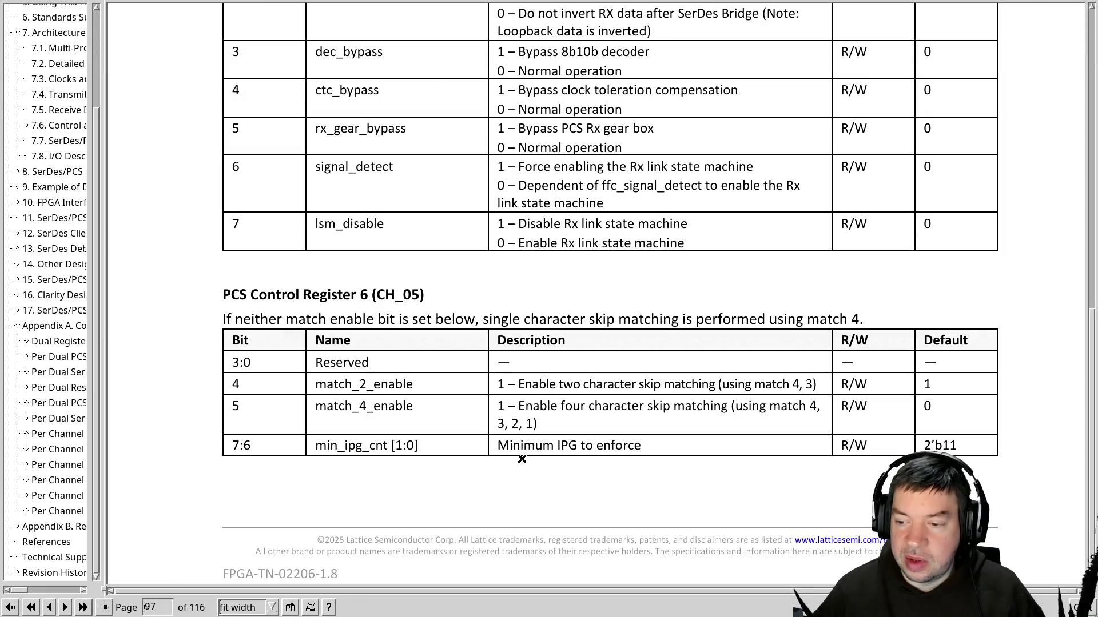
scroll(521, 459, down, 5)
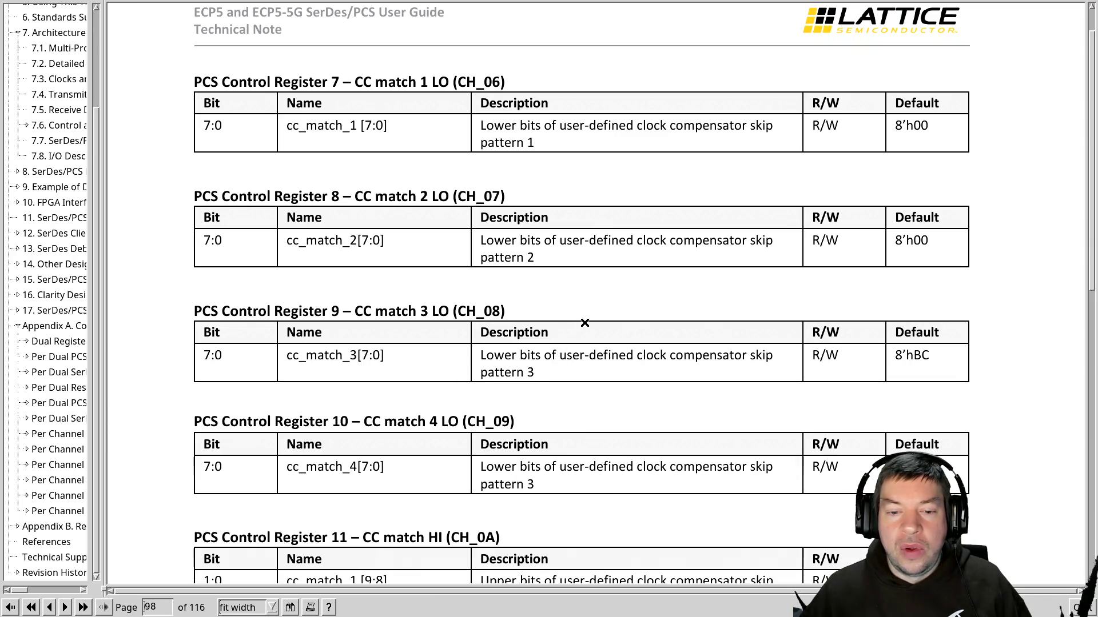
Read the CC match Registers 9–13 on page 98, then bring back the live RX hex dump terminal.
scroll(585, 323, down, 1)
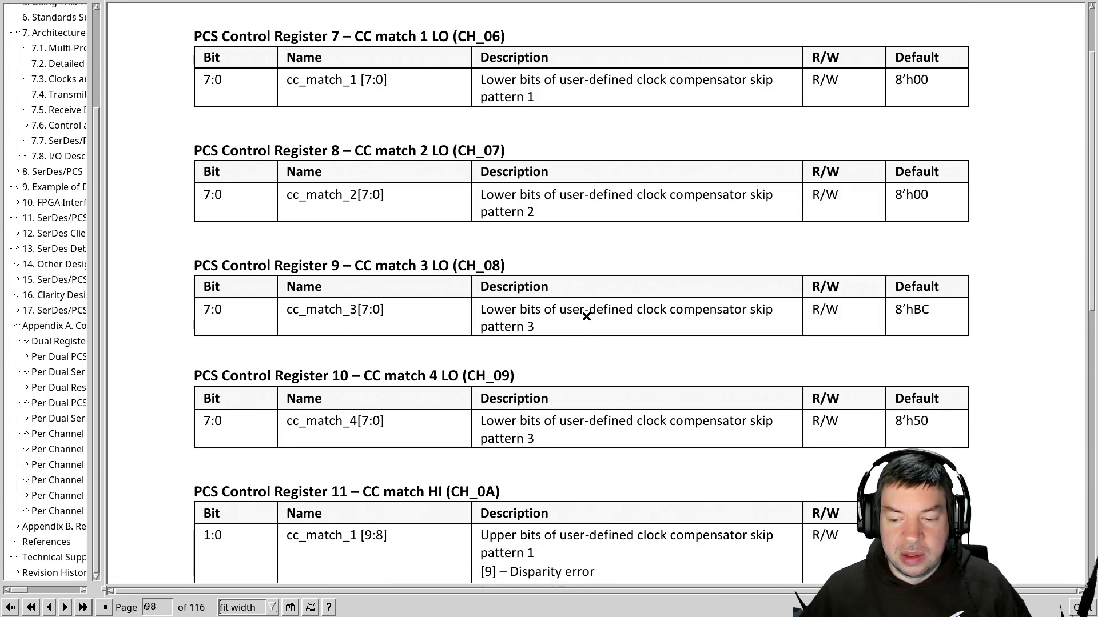
scroll(586, 316, down, 3)
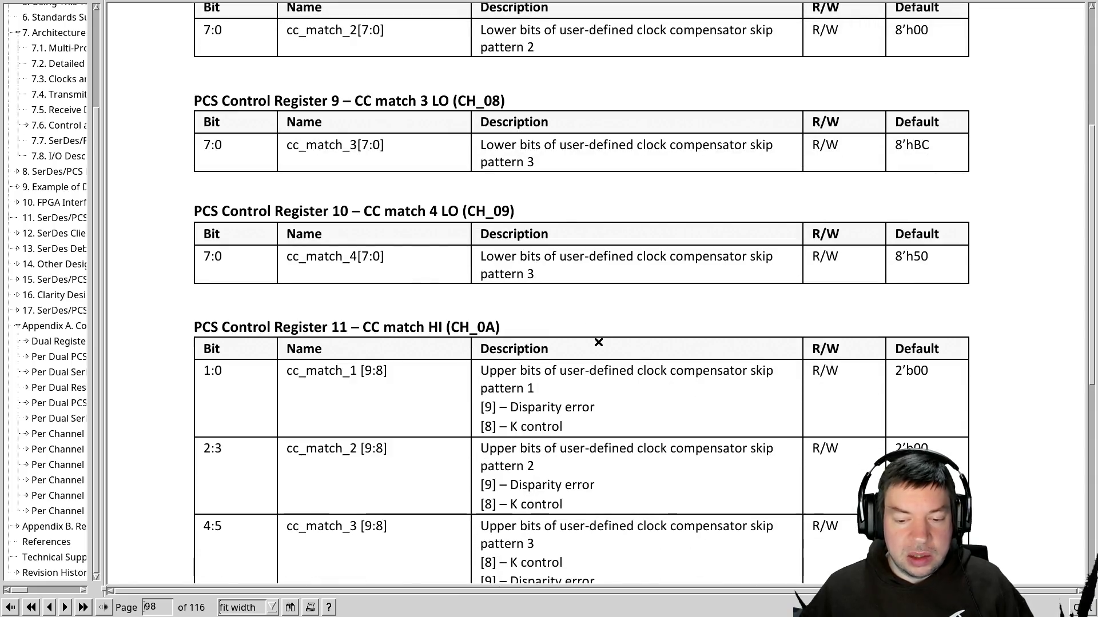
scroll(598, 343, down, 1)
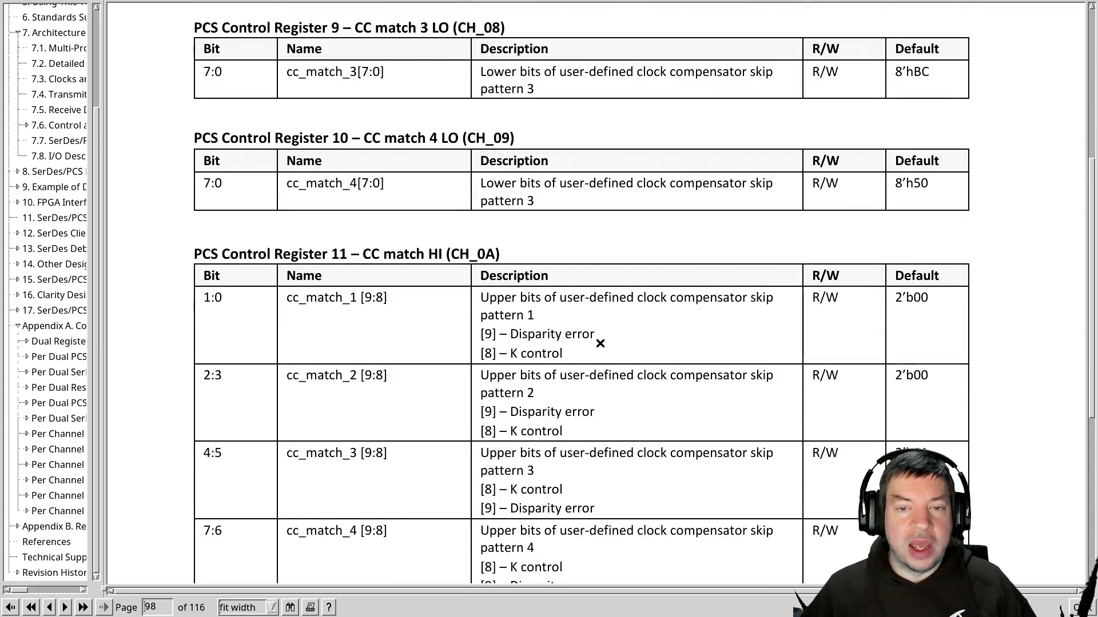
scroll(600, 343, up, 5)
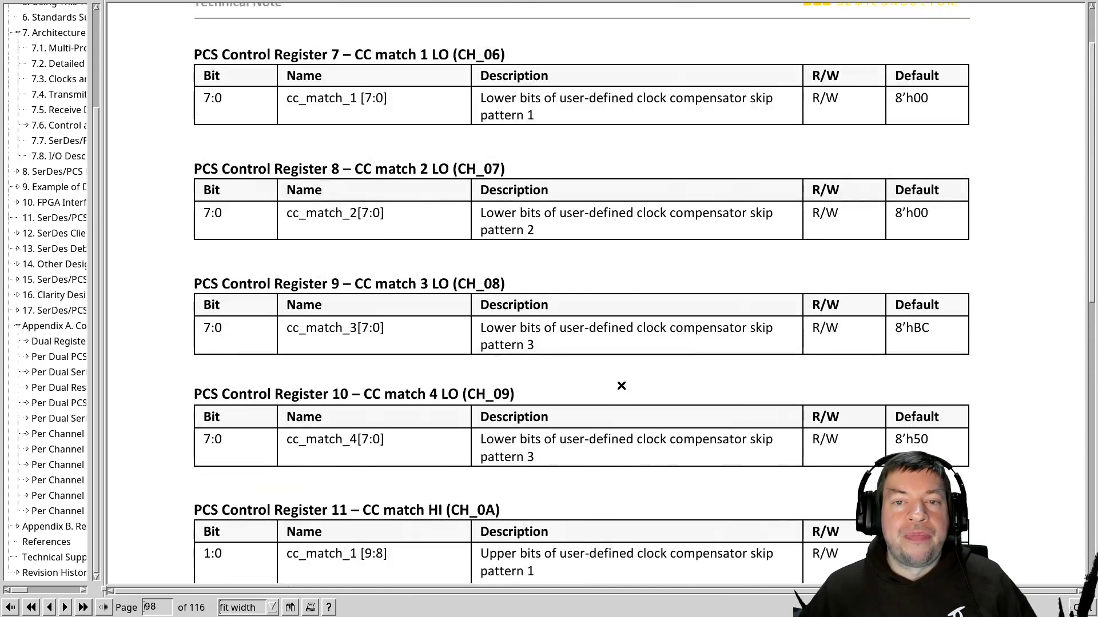
scroll(619, 398, down, 3)
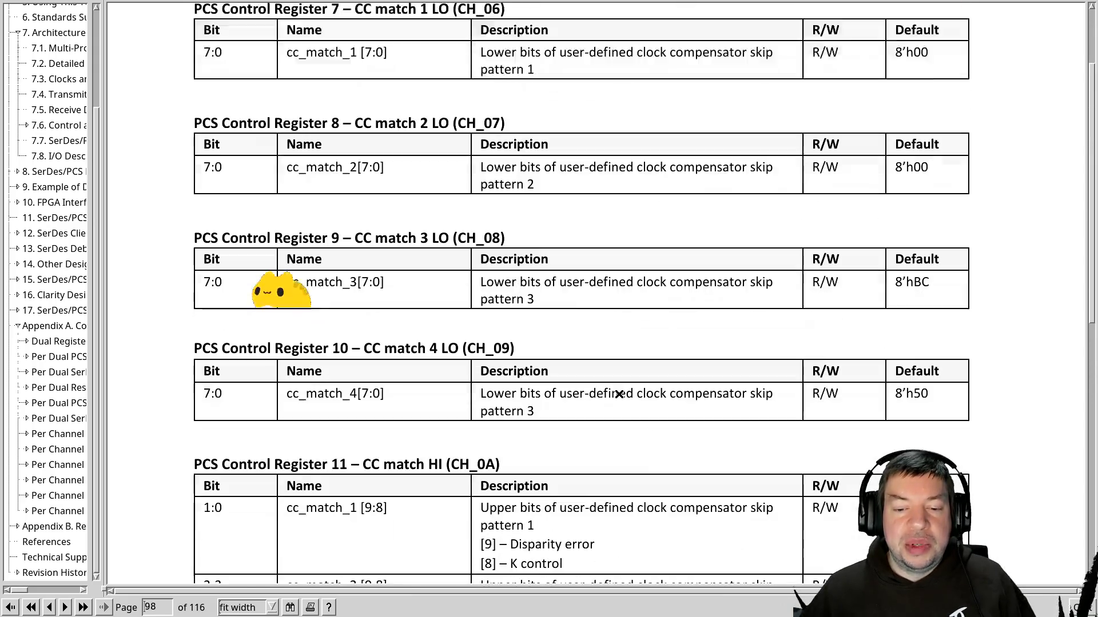
scroll(620, 394, down, 4)
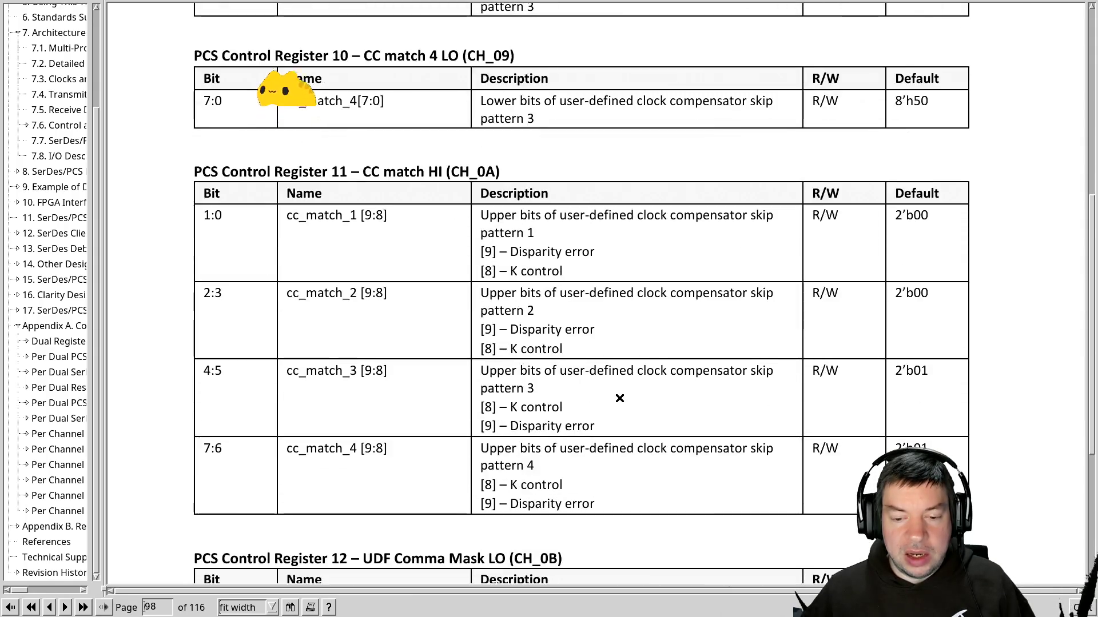
scroll(619, 399, down, 1)
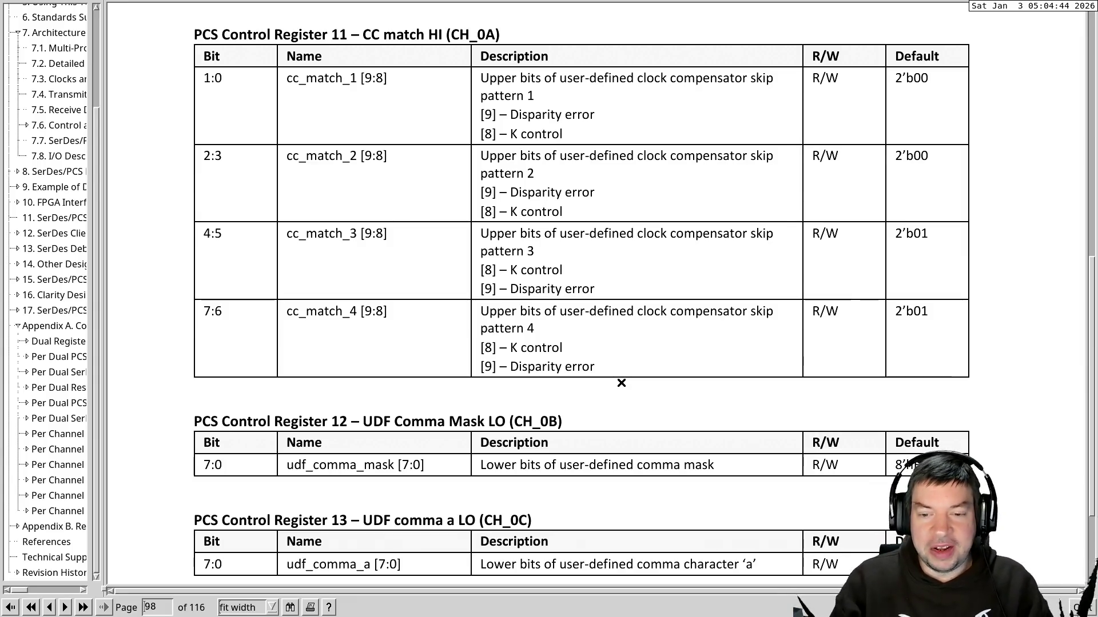
key(alt+Tab)
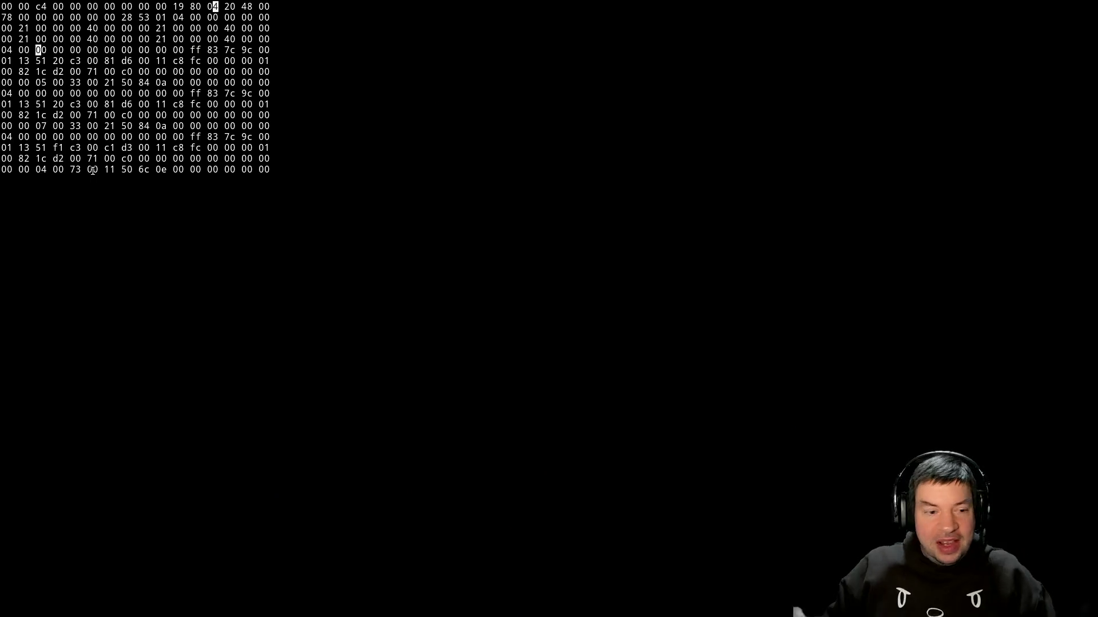
Check the earlier SVF programming output, then return to the live RX hex dump.
key(q)
key(Up)
key(Return)
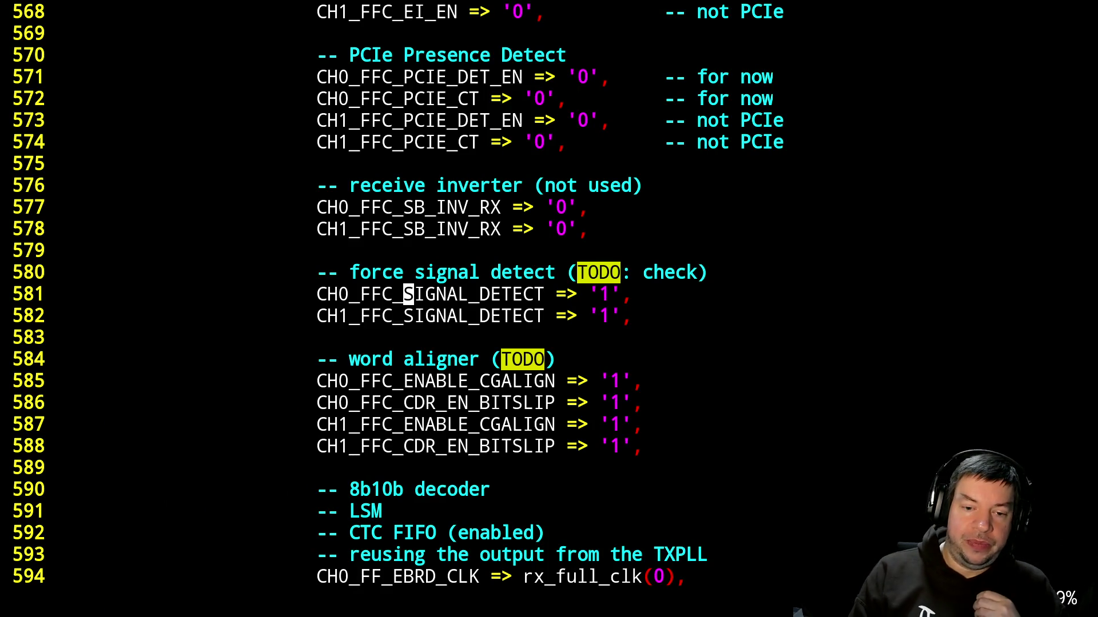
Move past the SCI port mapping to the end of the commented rx data dumper block.
key(ctrl+f)
key(ctrl+f)
key(ctrl+f)
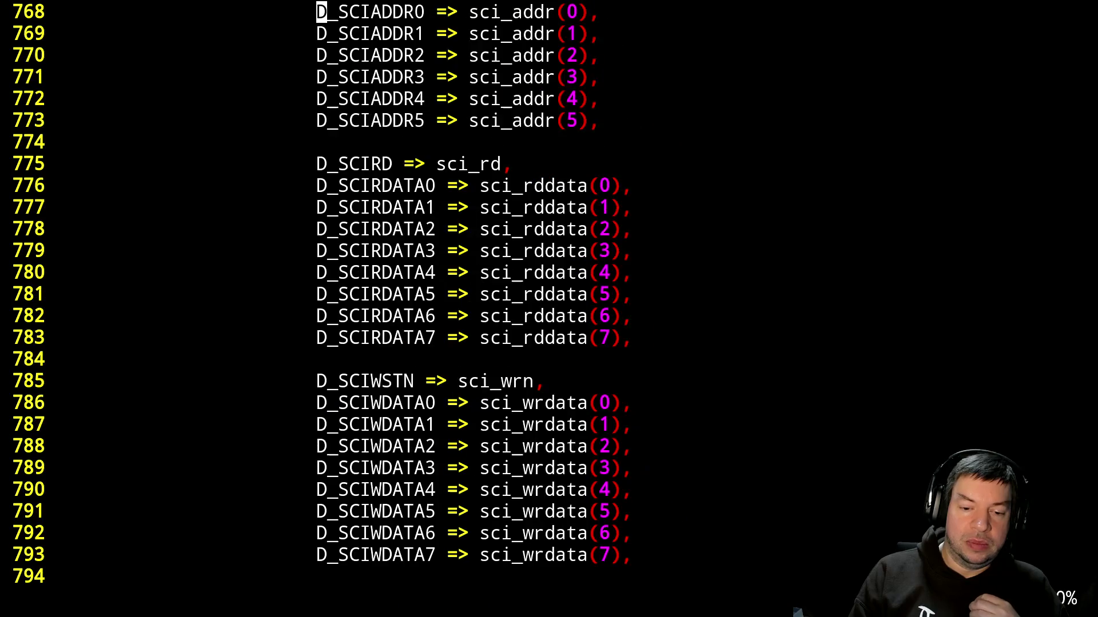
key(ctrl+f)
key(ctrl+f)
key(ctrl+f)
key(ctrl+b)
key(ctrl+b)
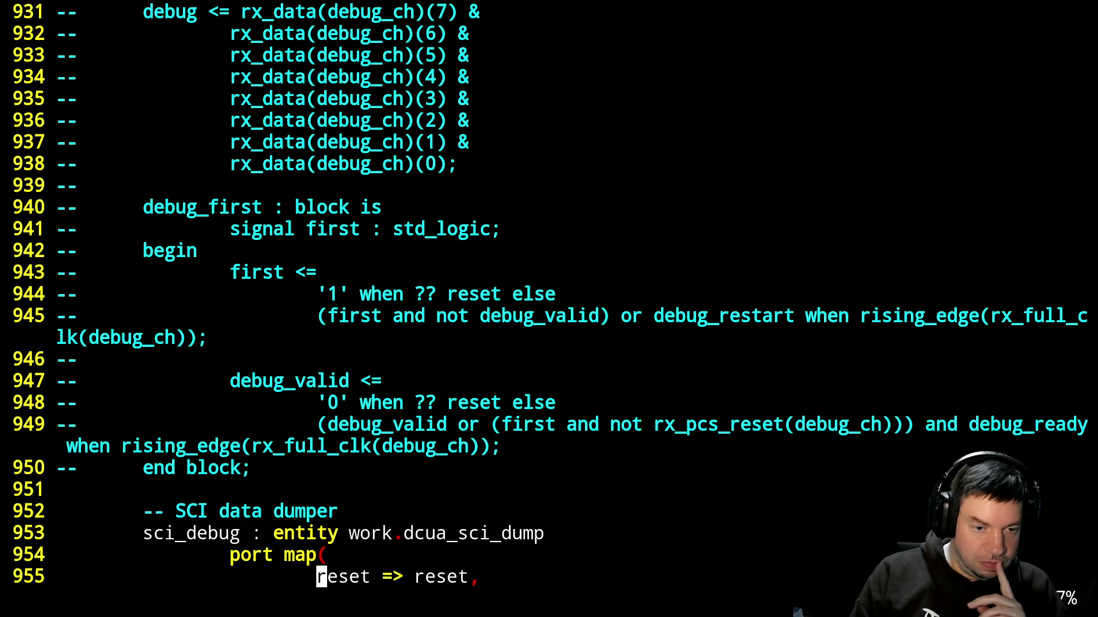
key(k)
key(k)
key(k)
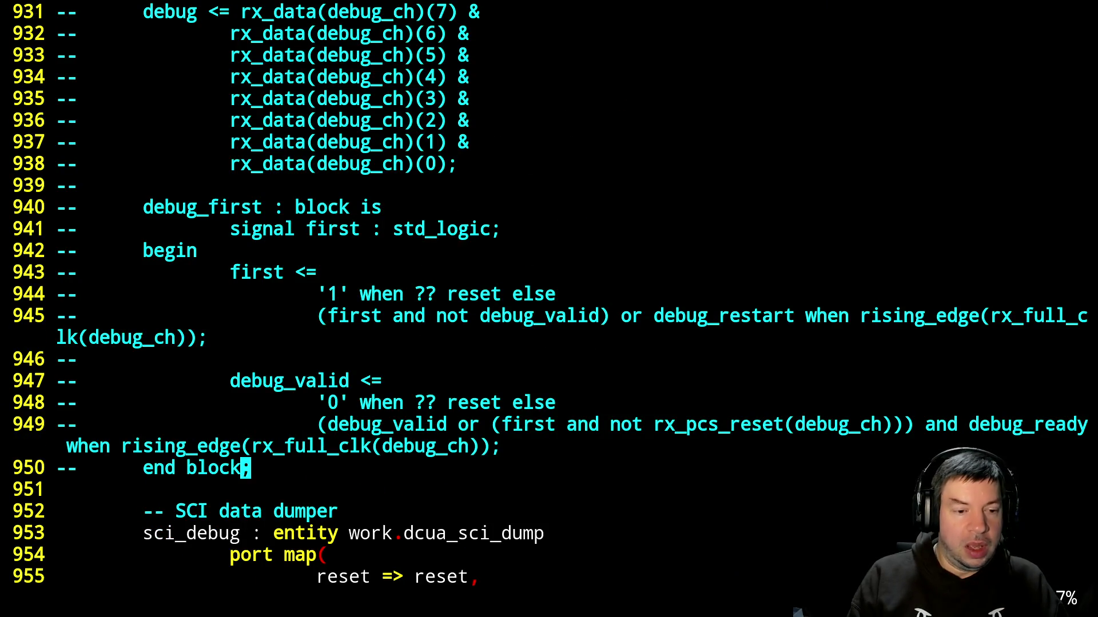
key(h)
Remove the -- comment markers from the rx data dumper on lines 929–950.
key(b)
key(b)
key(b)
key(ctrl+v)
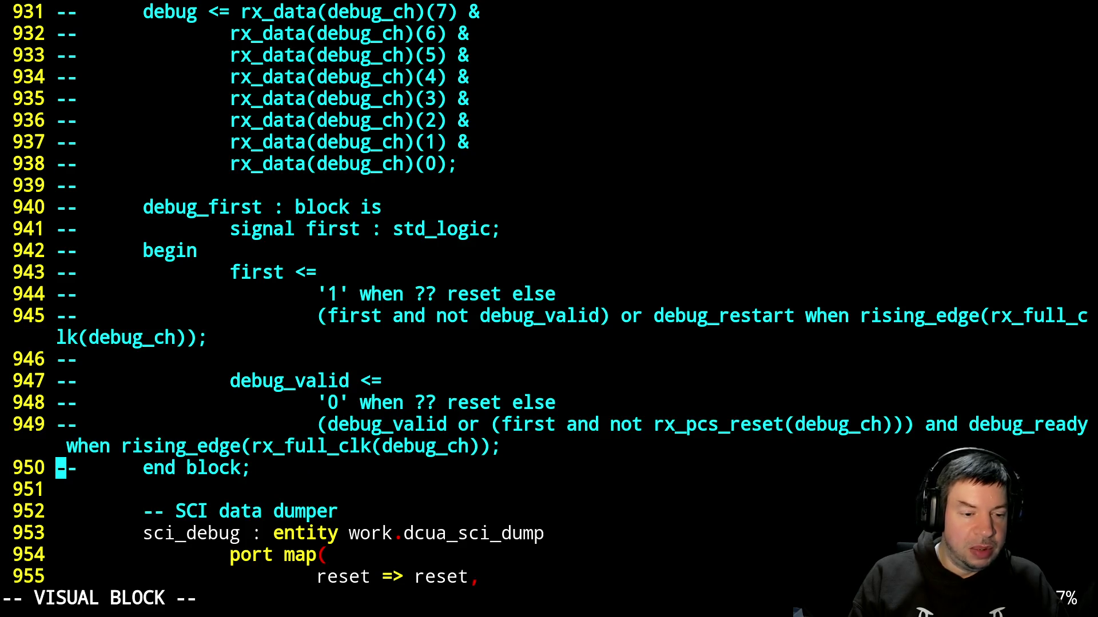
key(l)
key(k)
key(k)
key(k)
key(k)
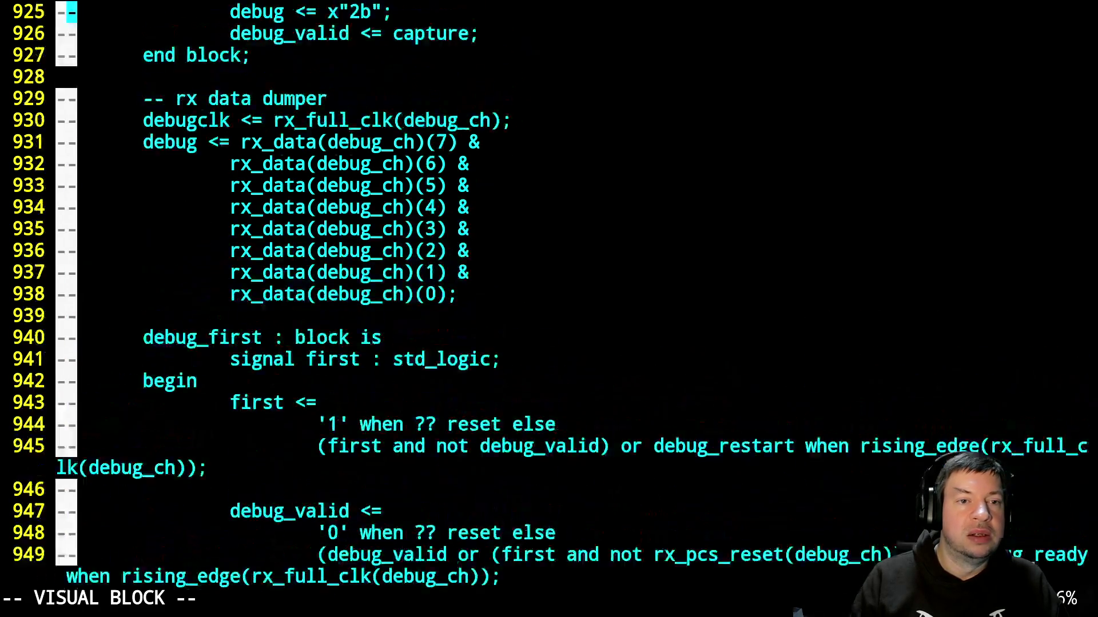
key(j)
key(j)
key(j)
key(j)
key(j)
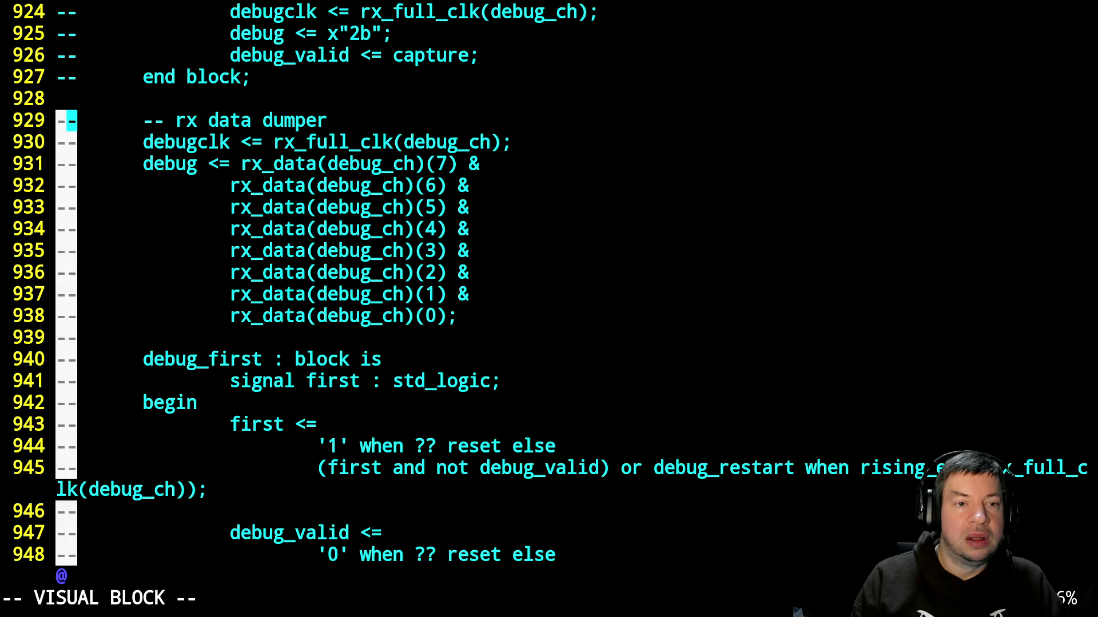
key(d)
key(j)
key(j)
key(j)
key(asciicircum)
key(percent)
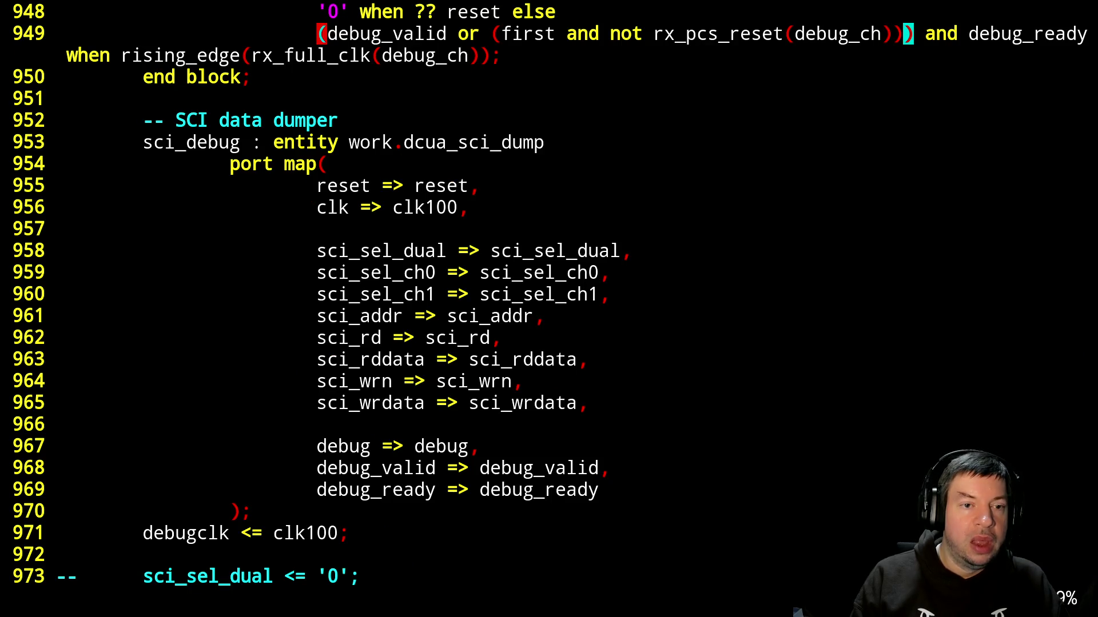
Comment out the SCI data dumper lines 952–971 with :s/^/--/.
key(j)
key(j)
key(j)
key(k)
key(k)
key(k)
key(shift+v)
key(j)
key(j)
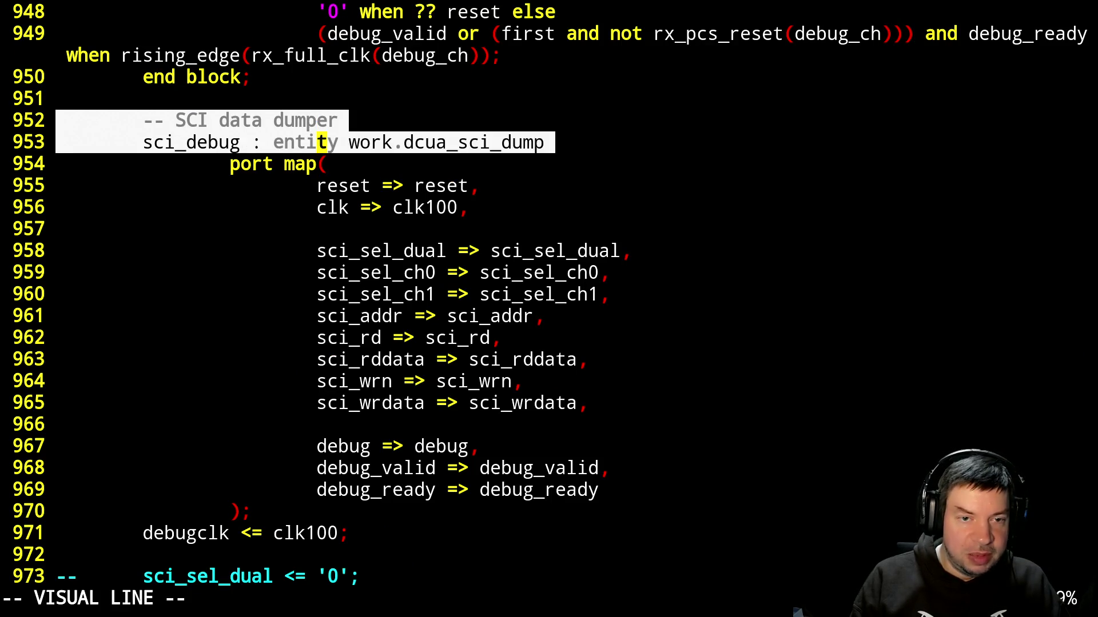
key(j)
key(j)
key(j)
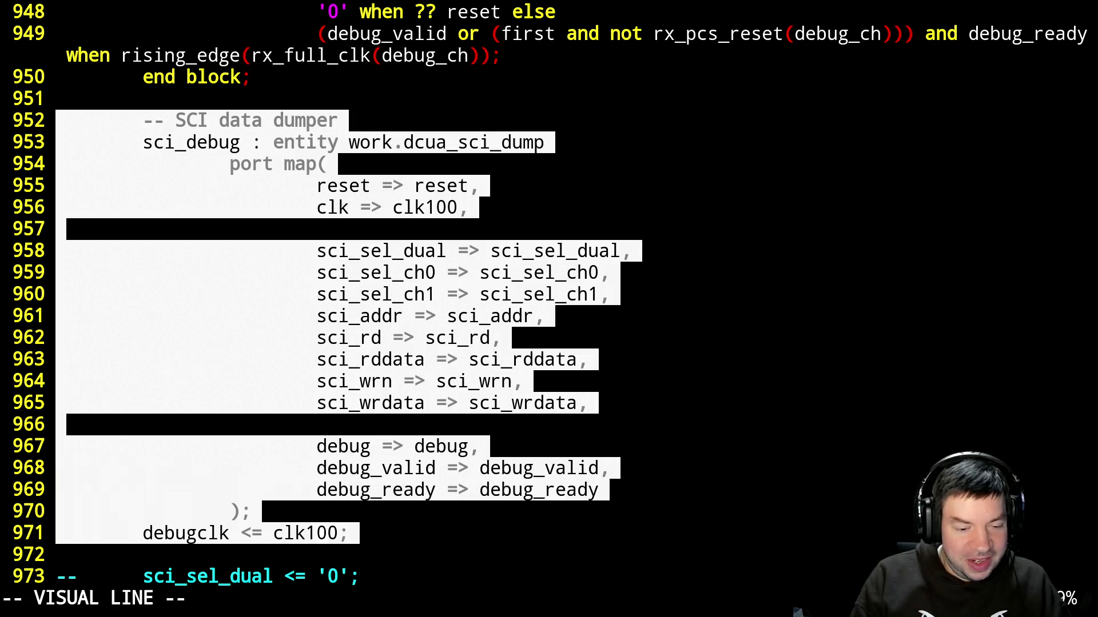
text(:s/^/--/)
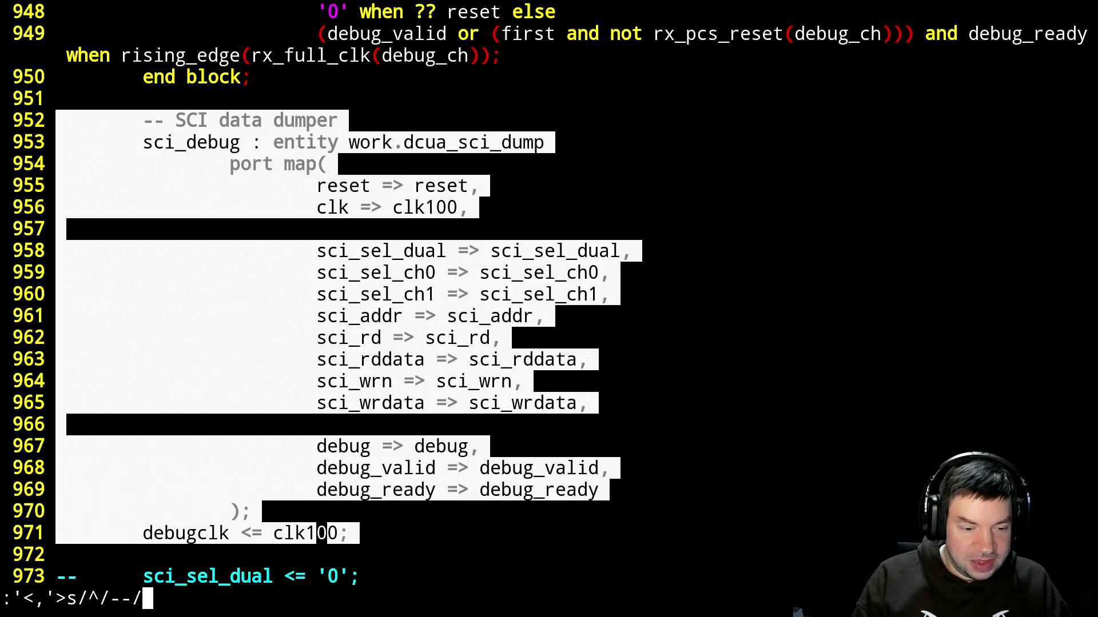
key(Return)
Suspend Vim and run make to rebuild the design.
key(ctrl+z)
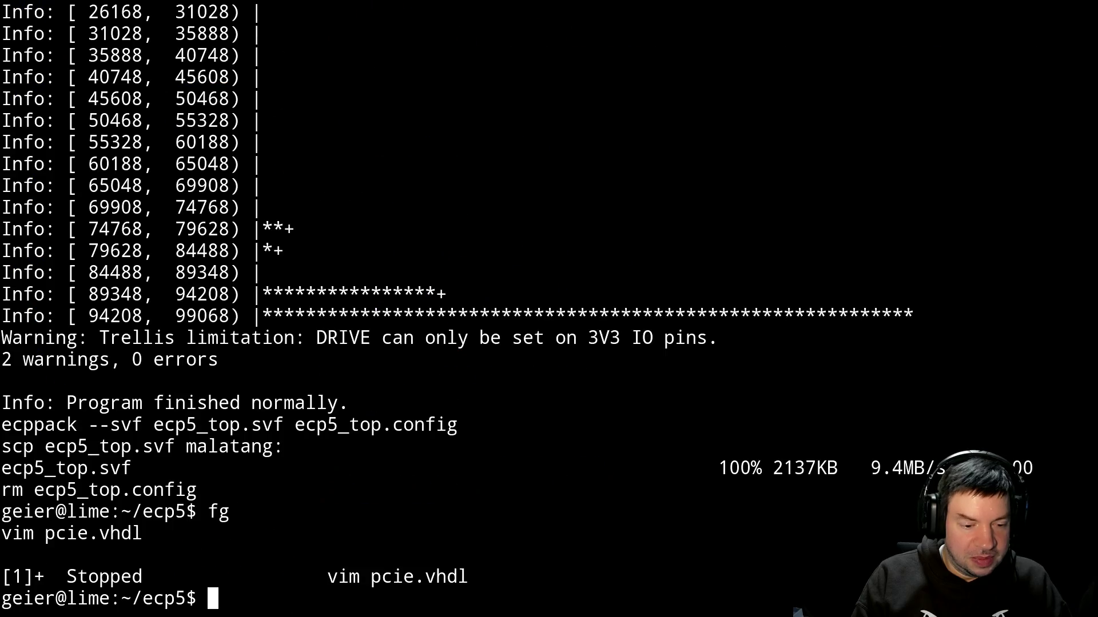
text(make)
key(Return)
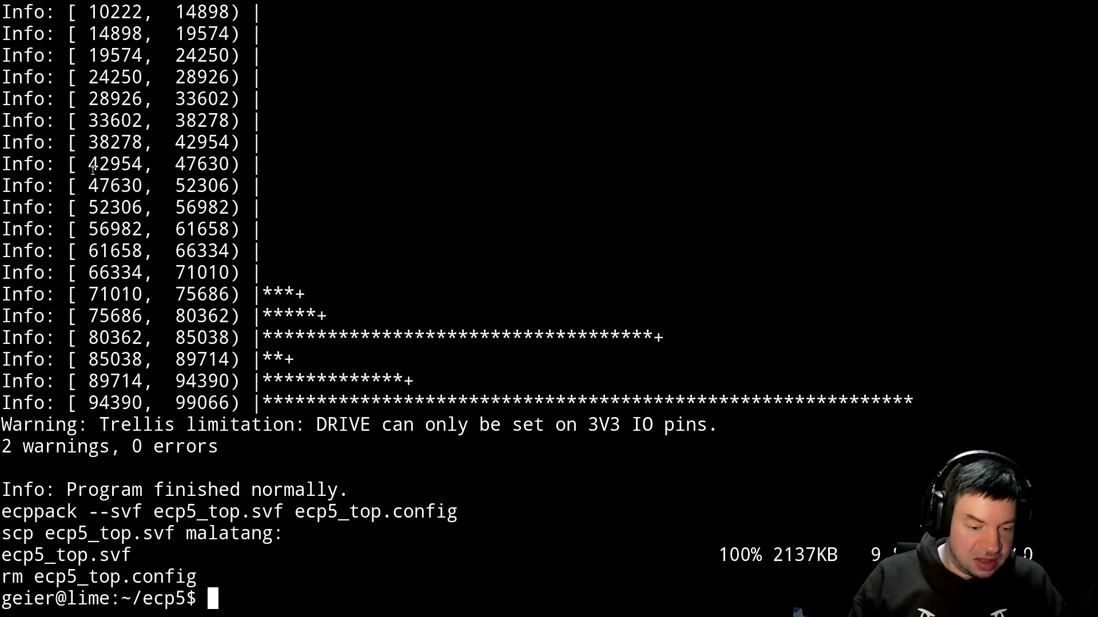
Once the build finishes, prepare the command vim ecp5_top.vhdl at the ~/ecp5 prompt.
text(vim ecp5)
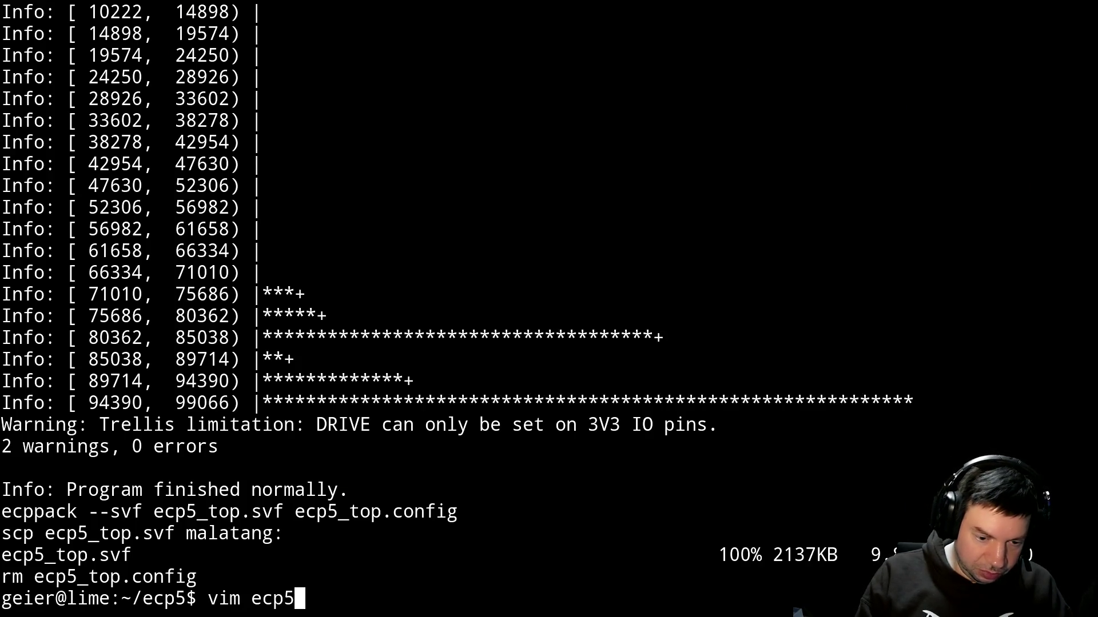
text(_top.vhdl)
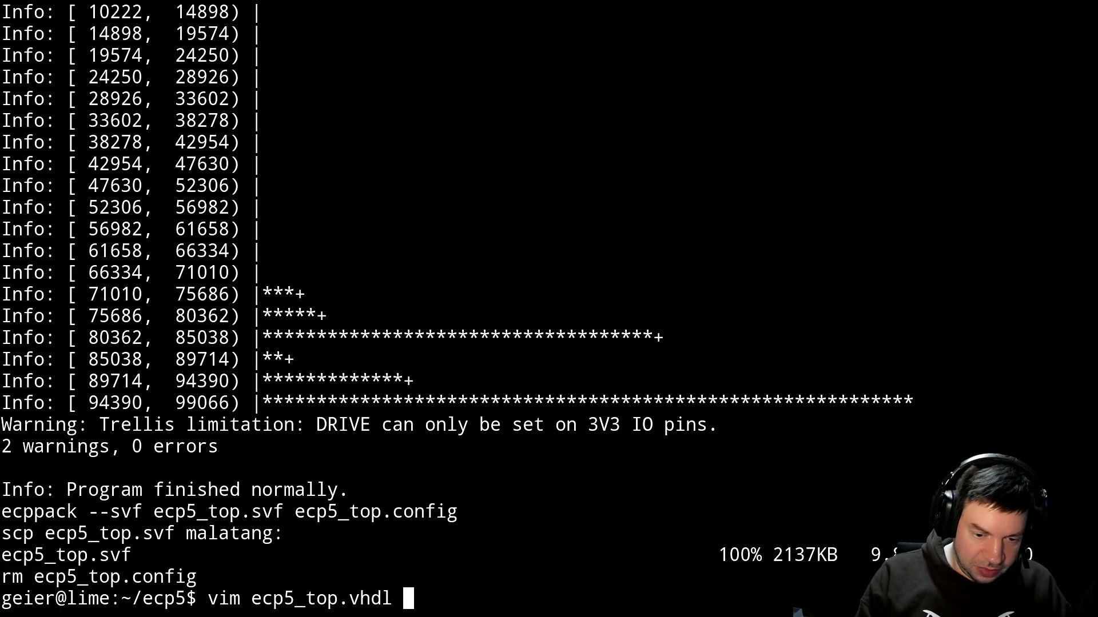
Open ecp5_top.vhdl, find the in_hex port mapping via /in_h, set it to '1' and :wq.
key(Return)
text(/in_h)
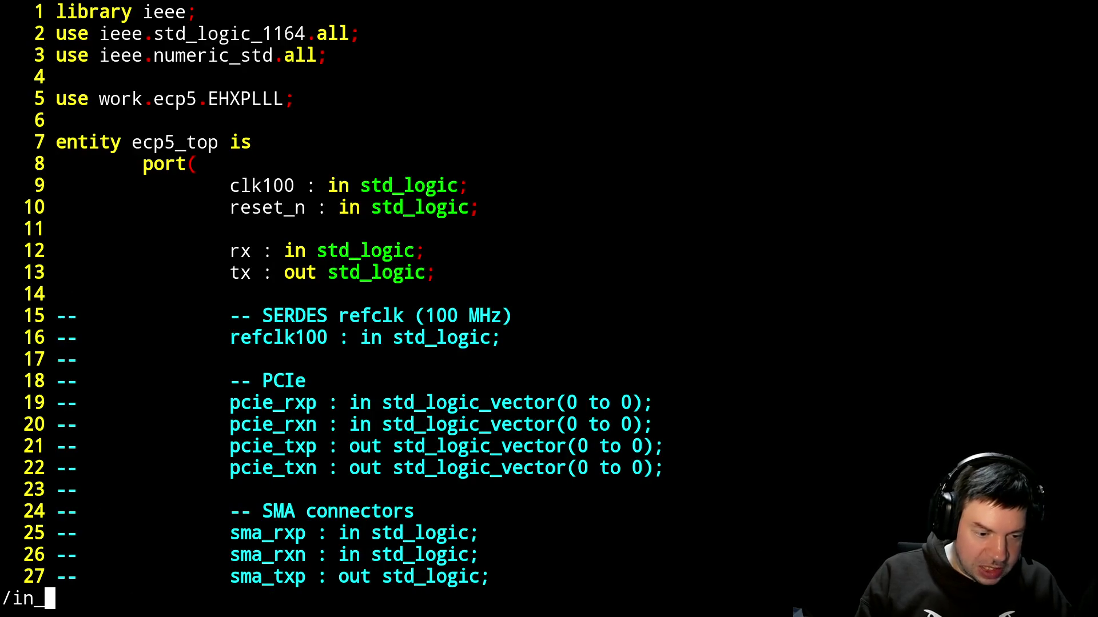
key(Tab)
key(Return)
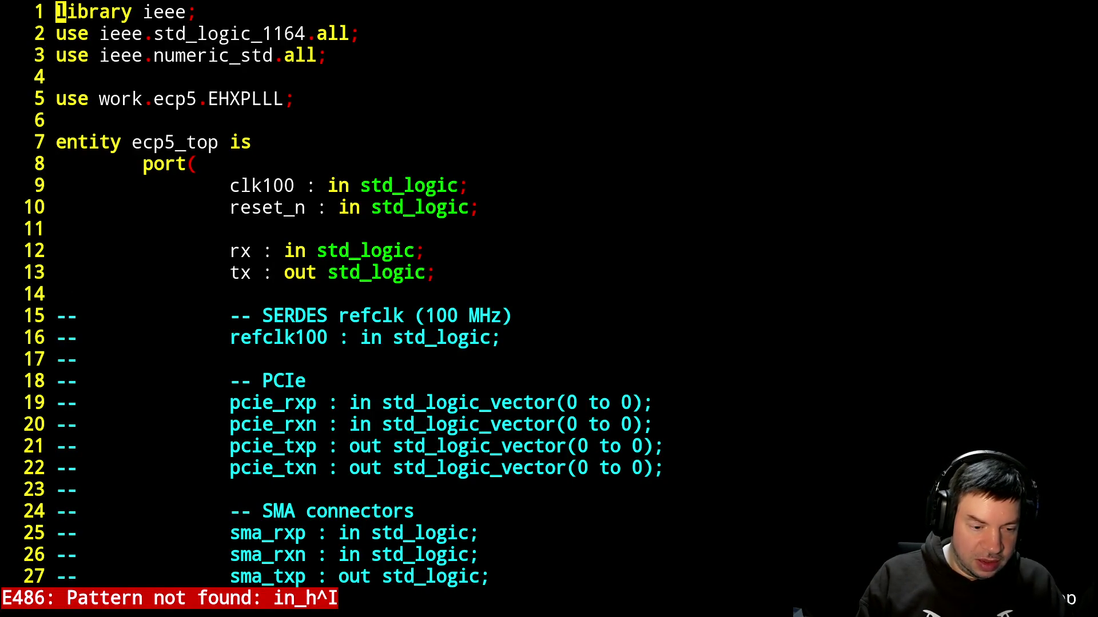
text(/)
key(Up)
key(BackSpace)
key(Return)
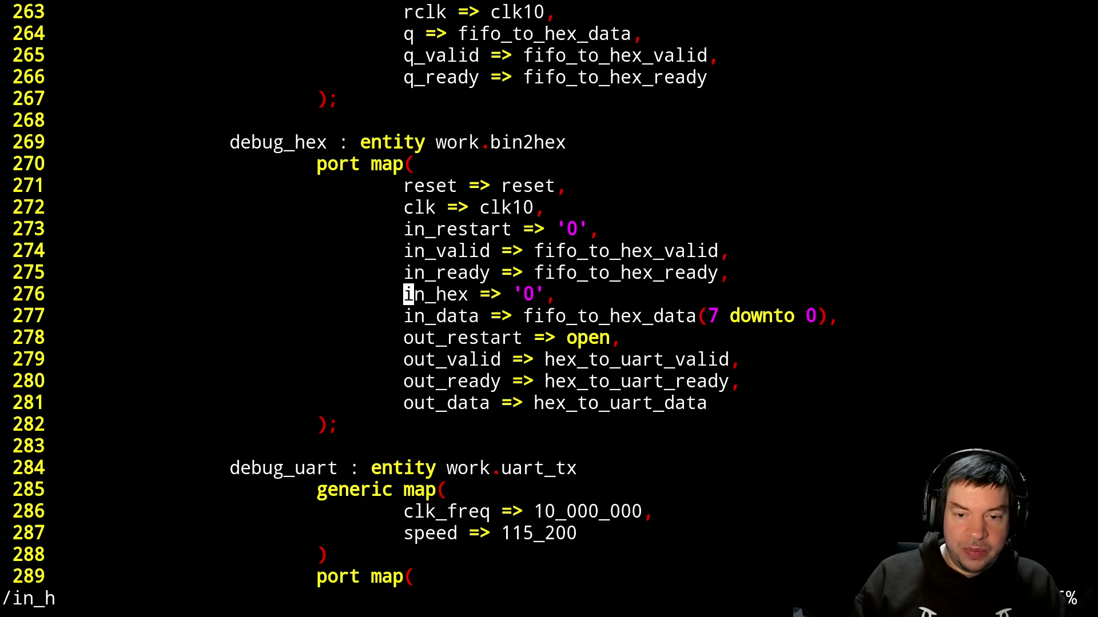
text(f0r1:x)
key(Return)
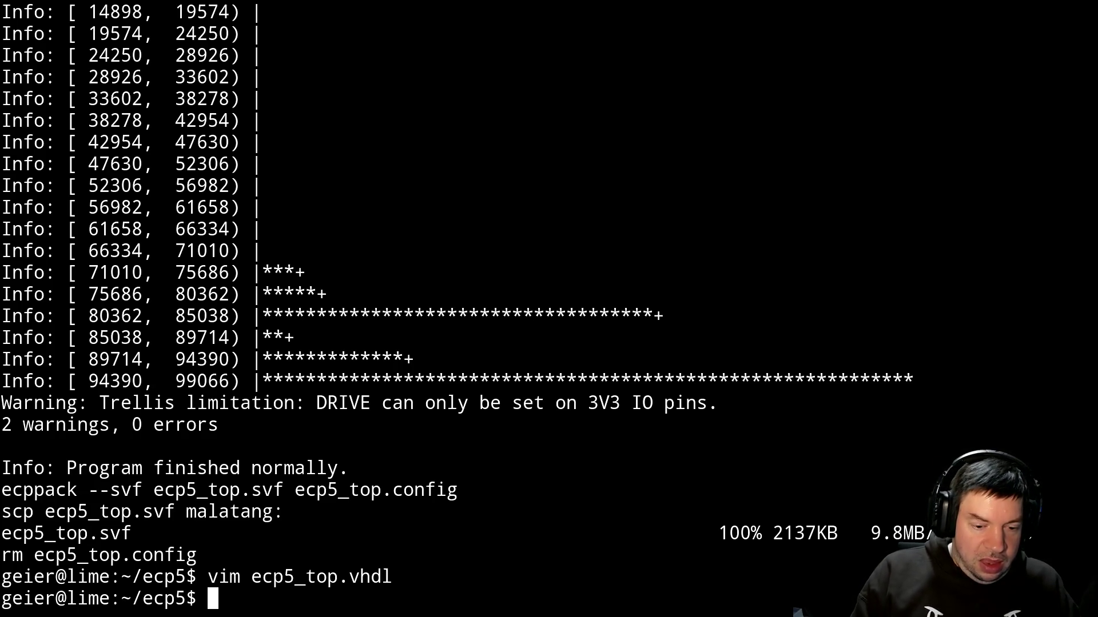
Start make for the hex-output build and view the SerDes block diagram while it runs.
text(make)
key(Return)
key(alt+Tab)
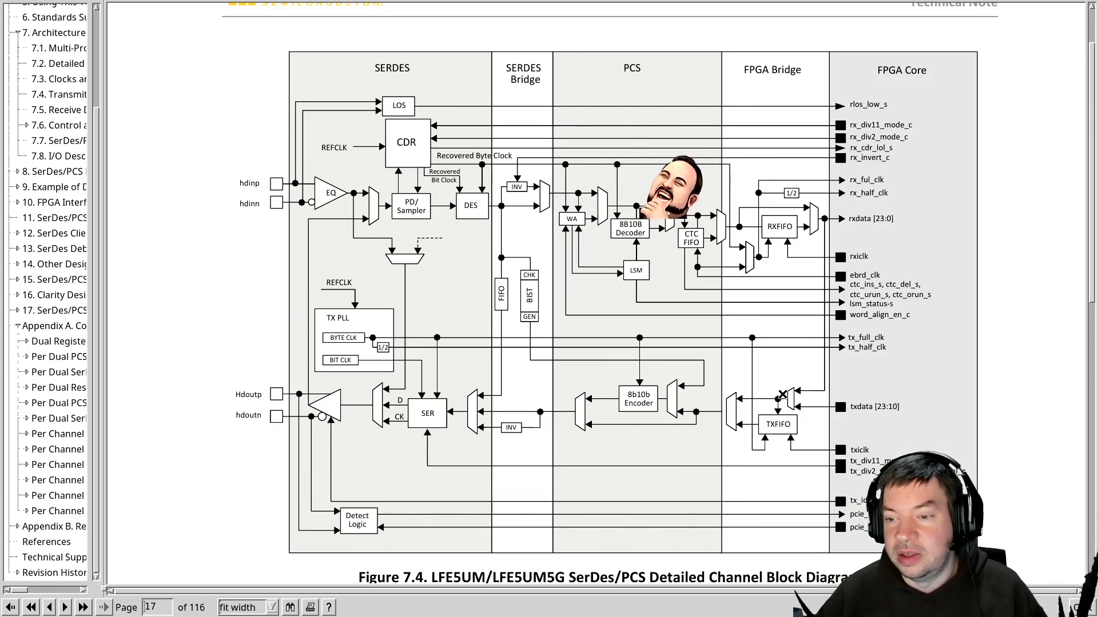
key(alt+Tab)
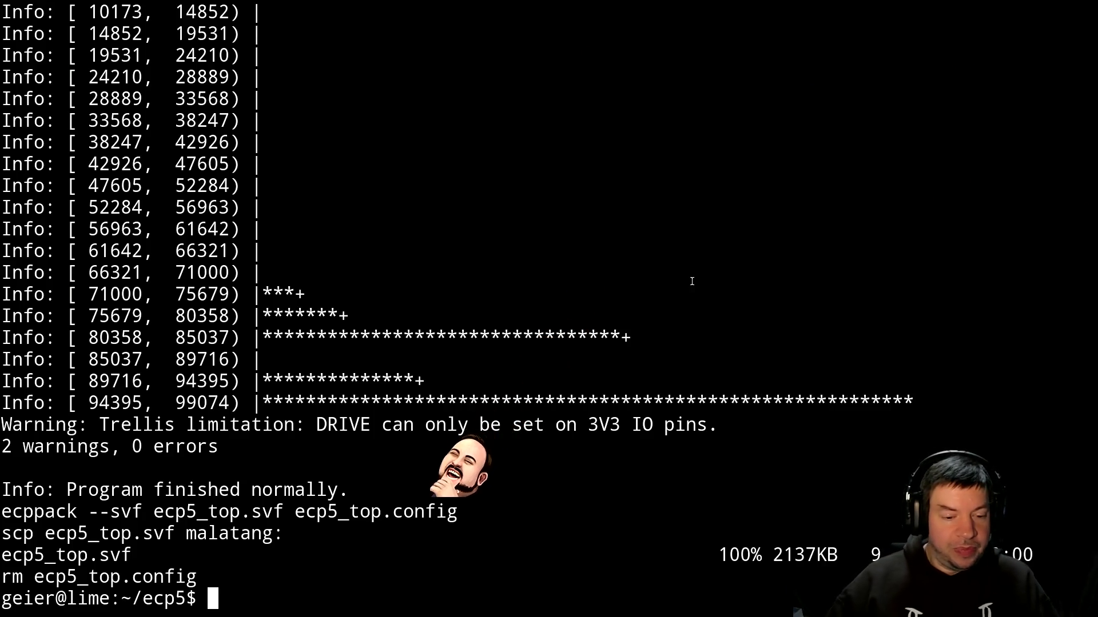
Rerun the previous command in the board's output window, then open a fresh home terminal.
key(alt+Tab)
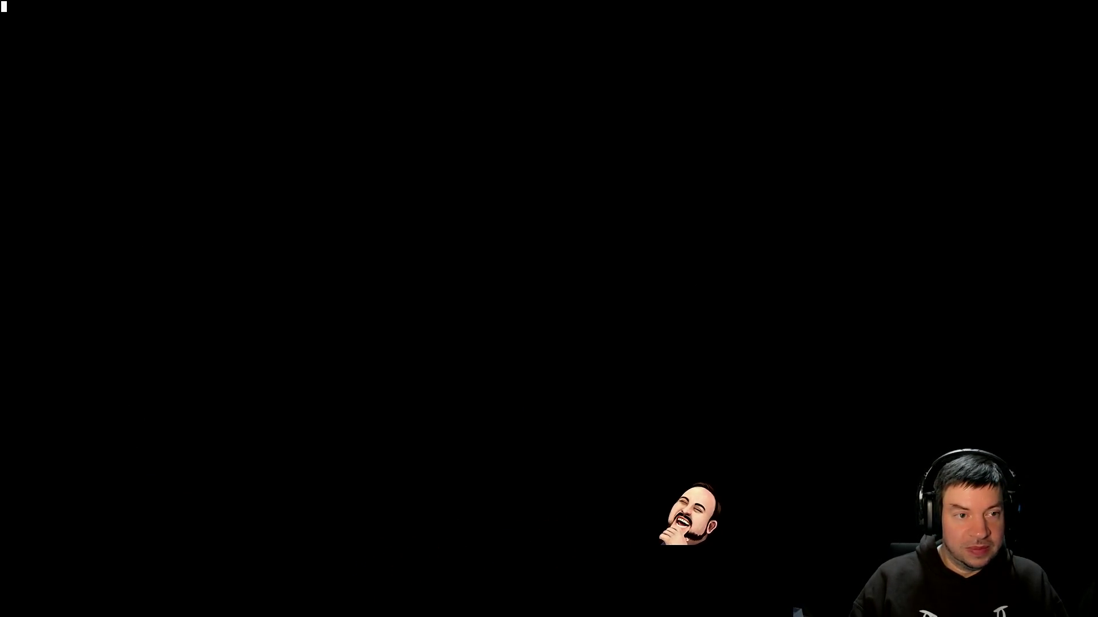
key(Up)
key(Return)
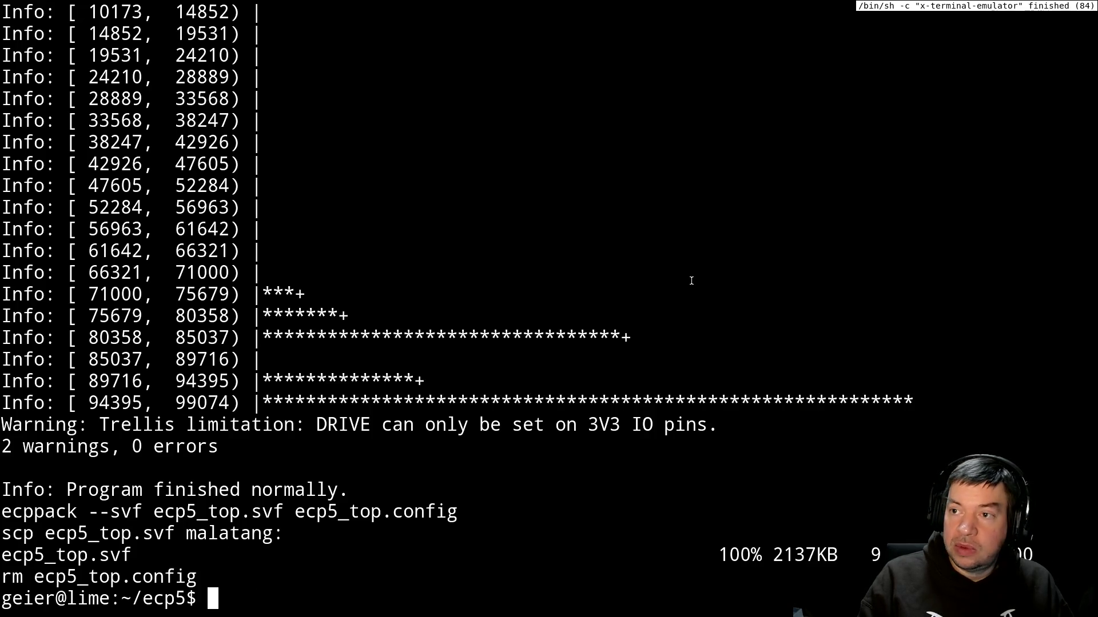
key(super+Return)
SSH into malatang and shrink the terminal font.
text(ssh sc)
key(BackSpace)
key(BackSpace)
text(malatang)
key(Return)
ctrl+right_drag(523, 228, 531, 260)
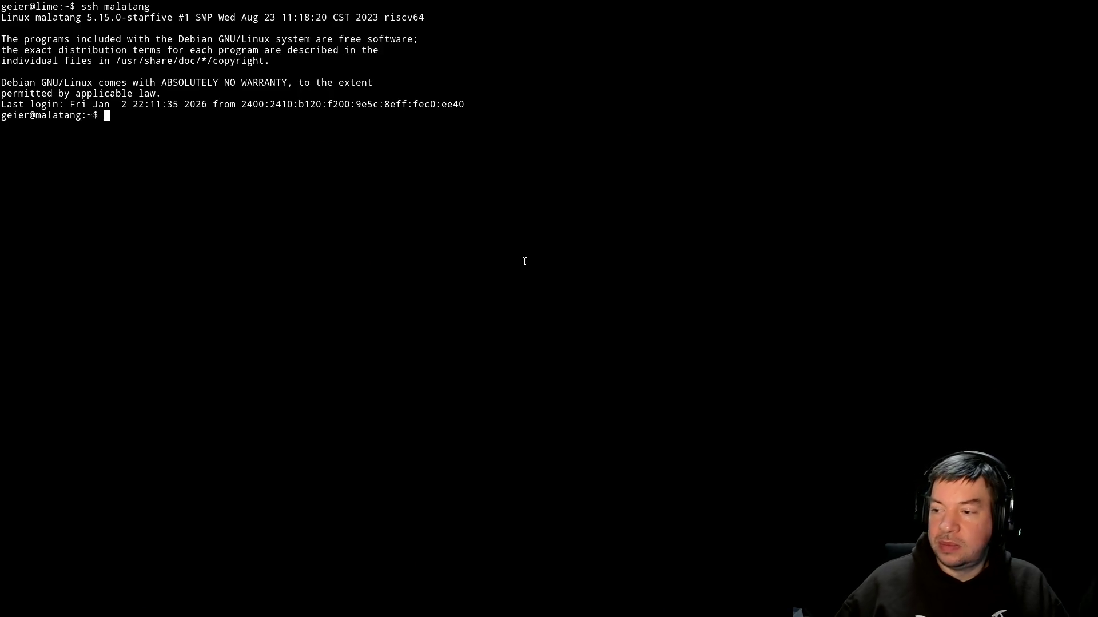
List the detached screen sessions with screen -r.
text(screen -r)
key(Up)
key(Down)
text(3)
key(BackSpace)
key(BackSpace)
key(Return)
Resume screen session 25 to show the scrolling RX hex dump.
text(screen -r )
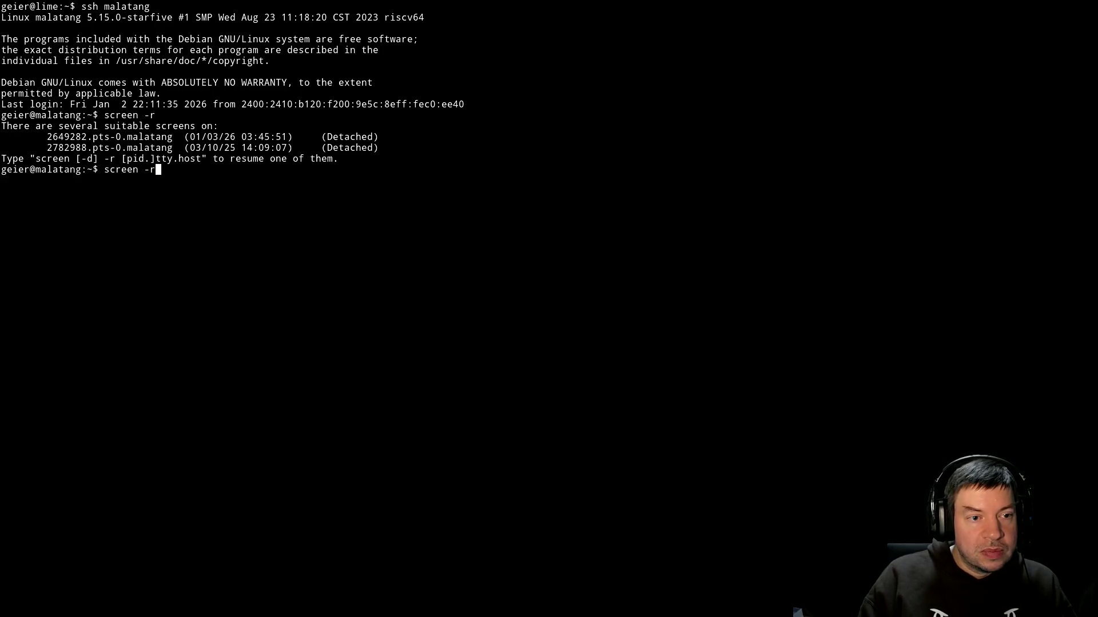
text(23)
key(BackSpace)
text(7)
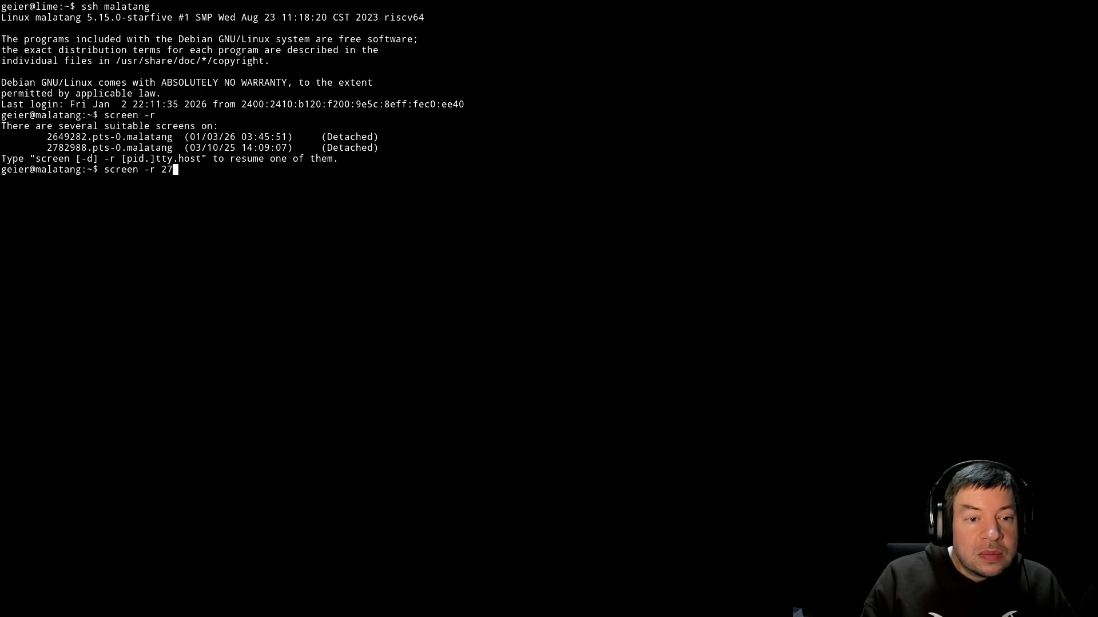
key(BackSpace)
text(5)
key(Return)
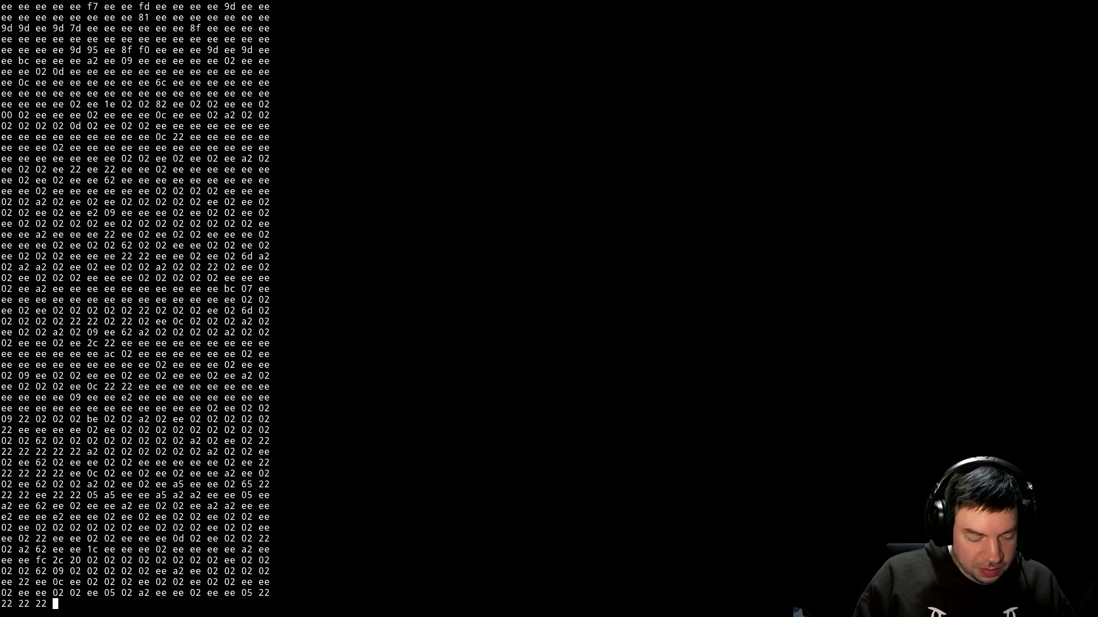
Kill the hex-dump screen window with Ctrl-A k, confirming with y, leaving the openocd output.
key(ctrl+a)
key(k)
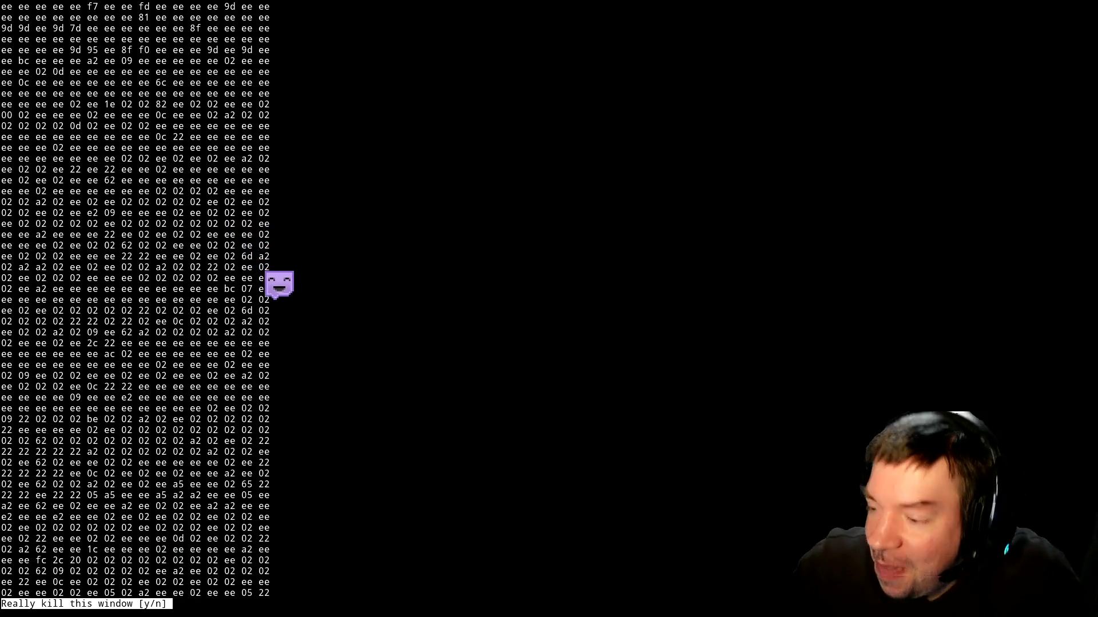
key(y)
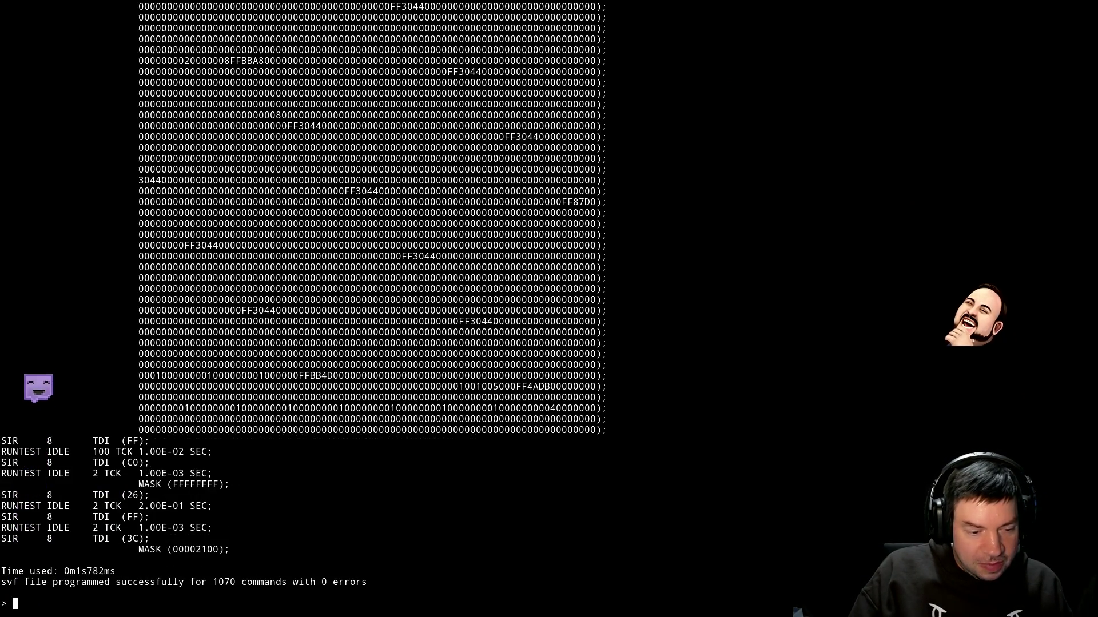
key(ctrl+a)
From the screen window list, rerun the serial console command found via Ctrl-R history search.
key(w)
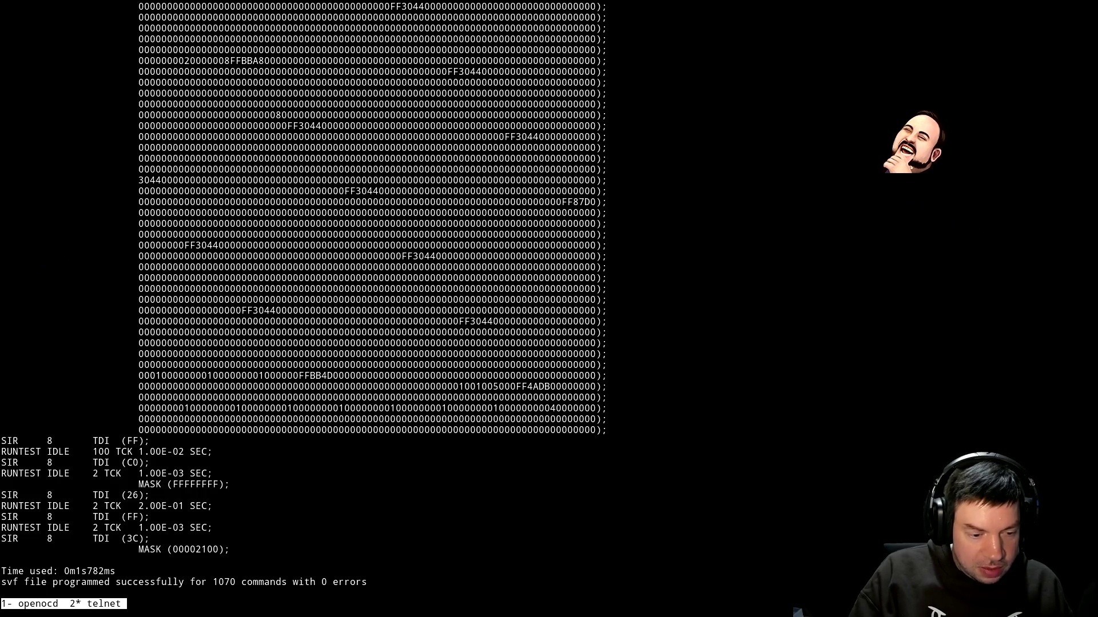
key(ctrl+l)
key(ctrl+r)
text(s)
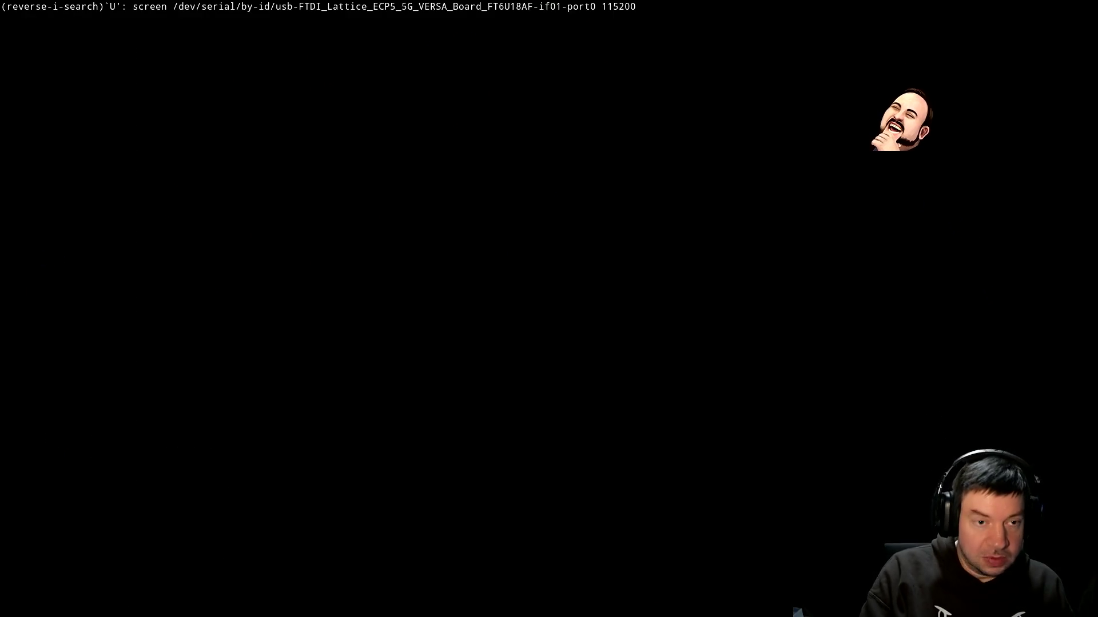
key(Return)
Restart the serial console twice to capture a fresh hex byte stream, then return to the local terminal.
key(ctrl+a)
key(k)
key(y)
key(Up)
key(Return)
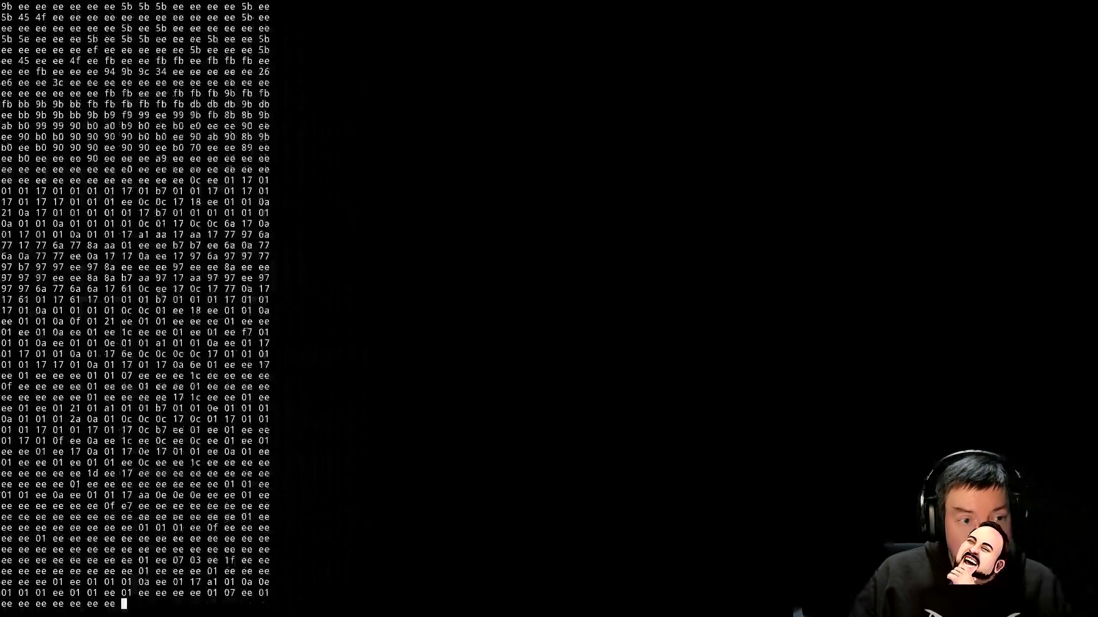
key(ctrl+a)
key(k)
key(y)
key(Up)
key(Return)
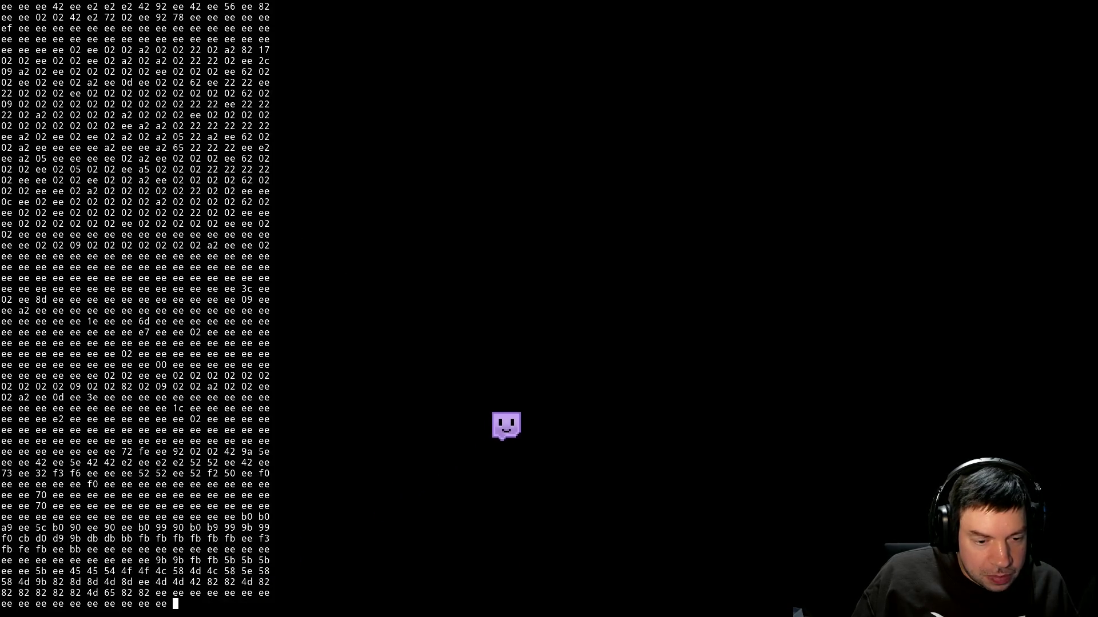
key(ctrl+0)
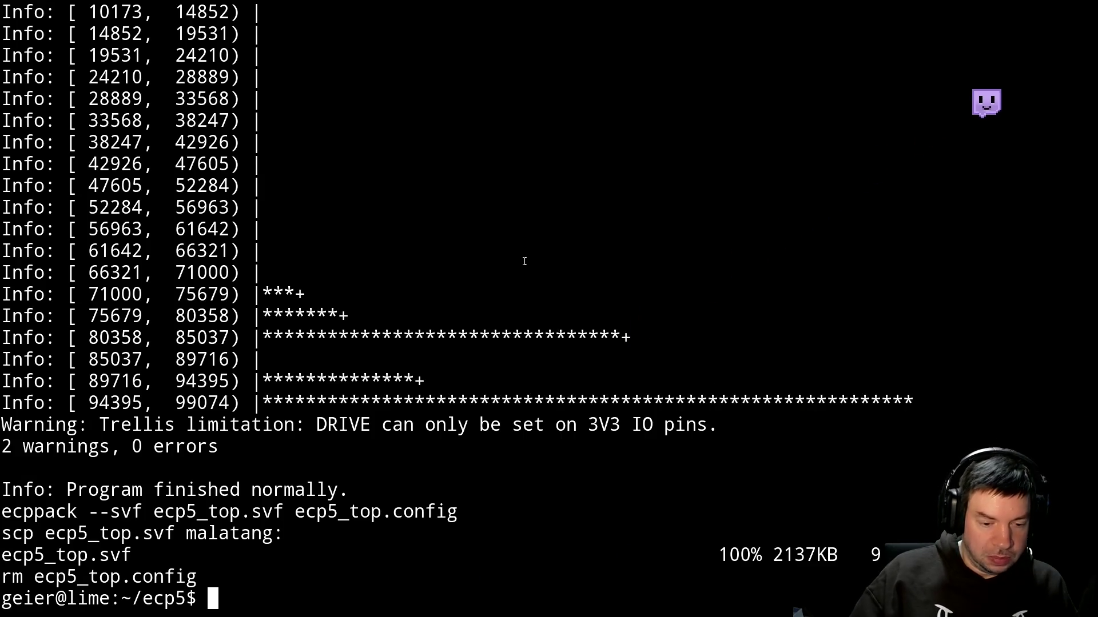
Resume Vim and change debug_ch on line 31 of pcie.vhdl from 0 to 1, saving it.
text(fg)
key(Return)
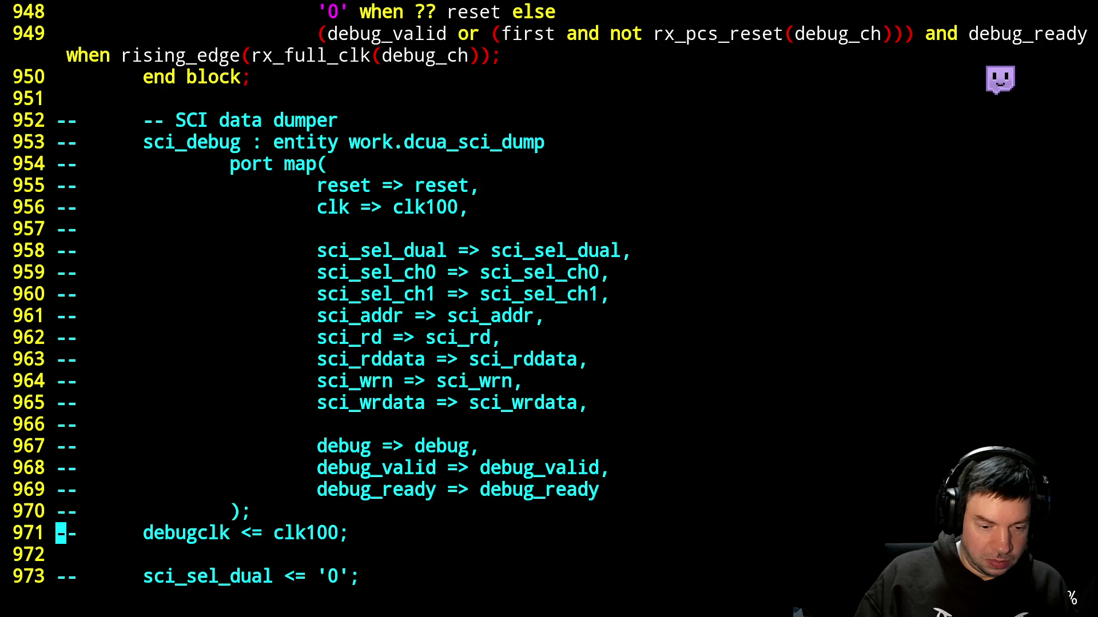
key(g)
key(g)
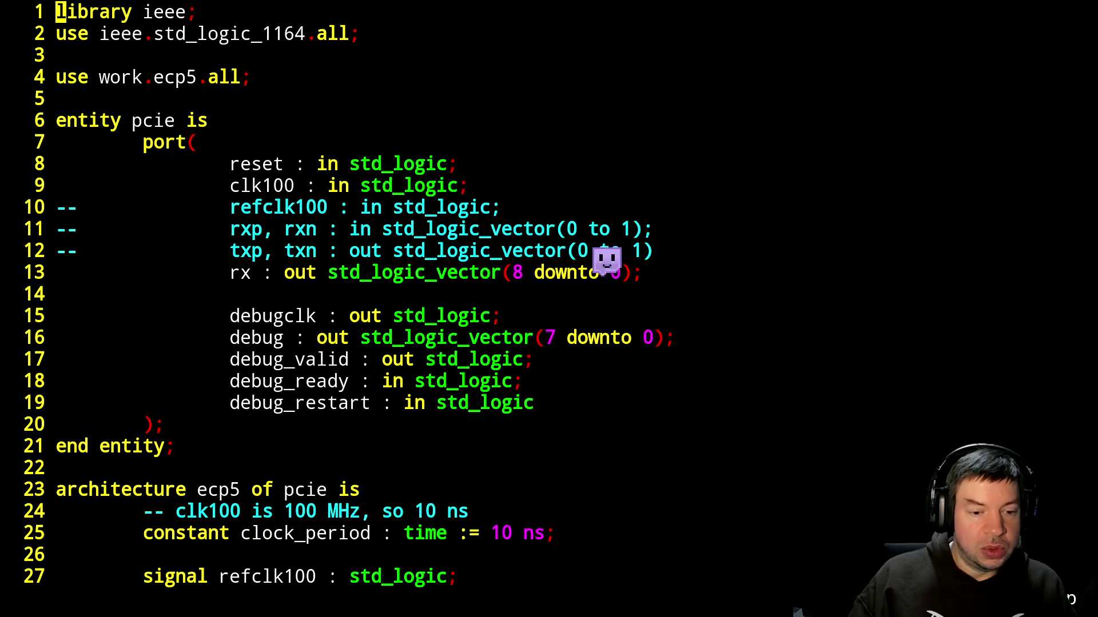
key(ctrl+f)
key(j)
key(j)
key(j)
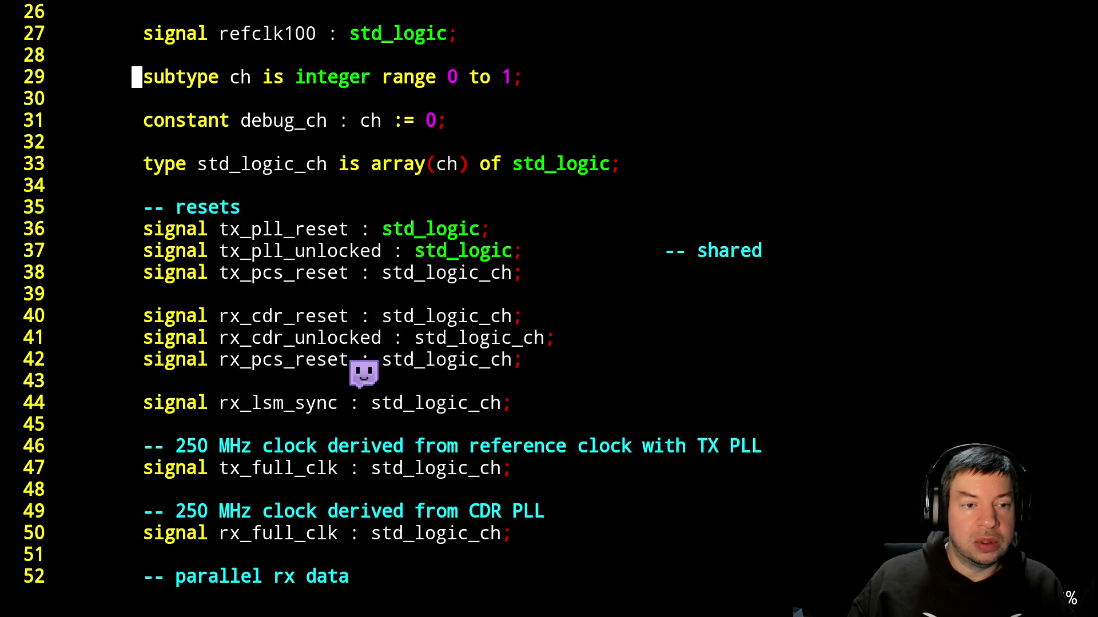
text(f0r1:w)
key(Return)
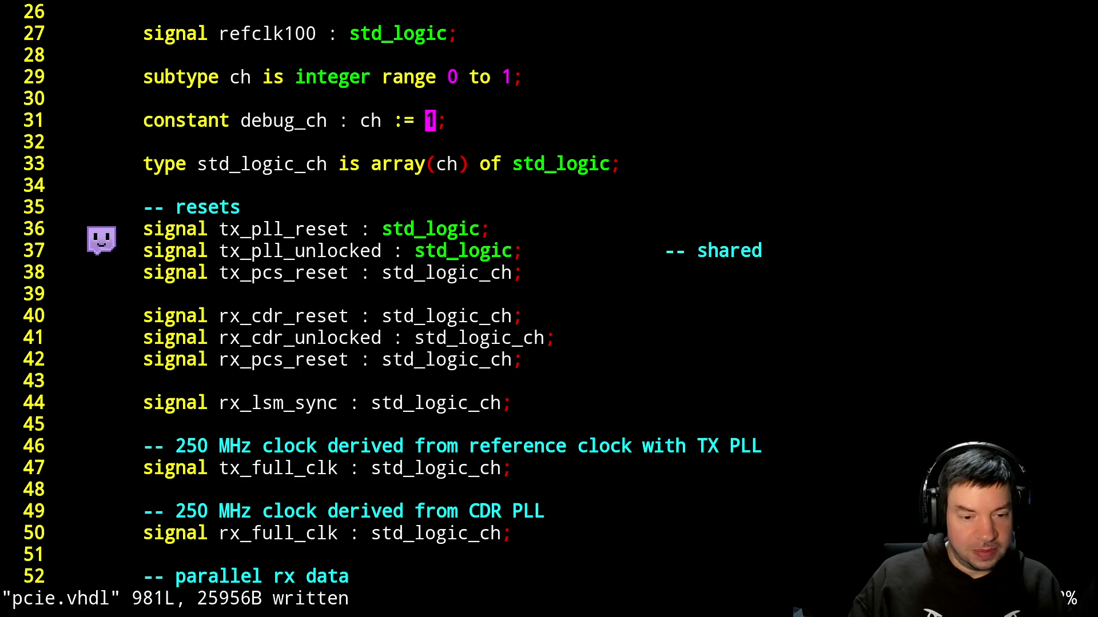
Suspend Vim and run make to rebuild the FPGA image.
key(ctrl+z)
text(make)
key(Return)
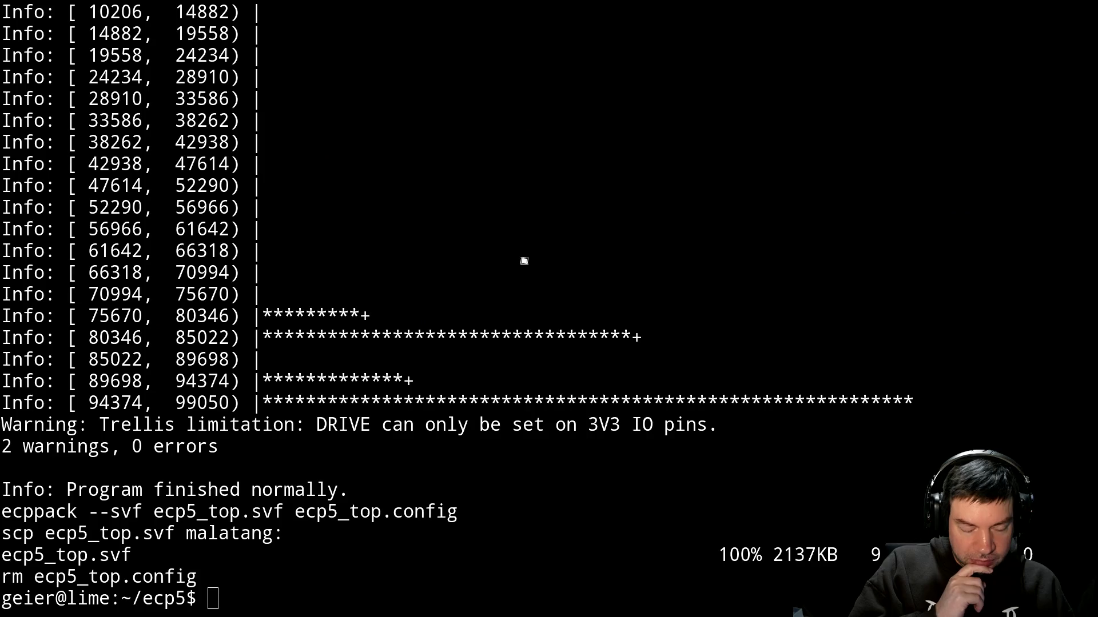
Rerun the board-programming command with the new bitstream, then resume pcie.vhdl in Vim.
key(Up)
key(Return)
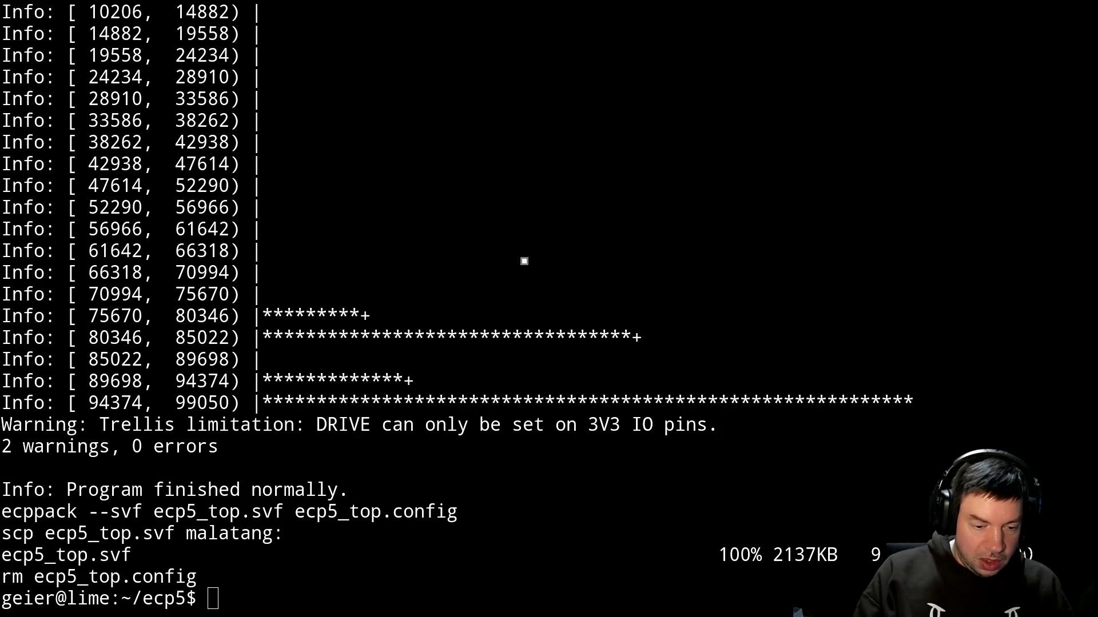
key(Escape)
key(Up)
key(Down)
key(ctrl+t)
key(ctrl+t)
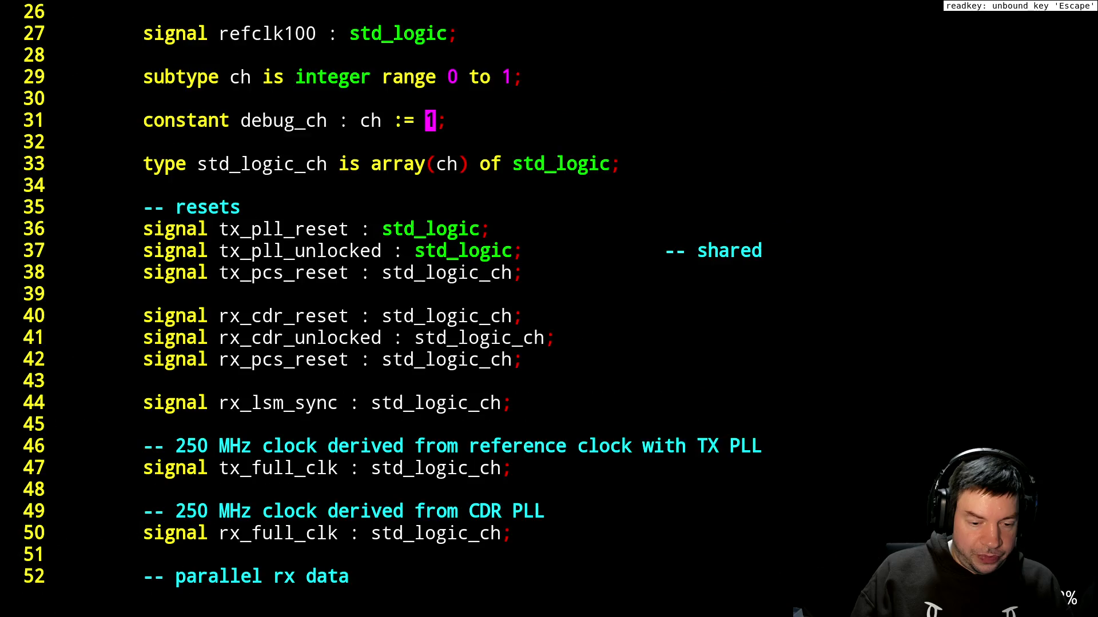
Page through pcie.vhdl to the ts1 table at lines 60–86, then switch to ecp5_serdes.py on GitHub.
key(ctrl+f)
key(ctrl+f)
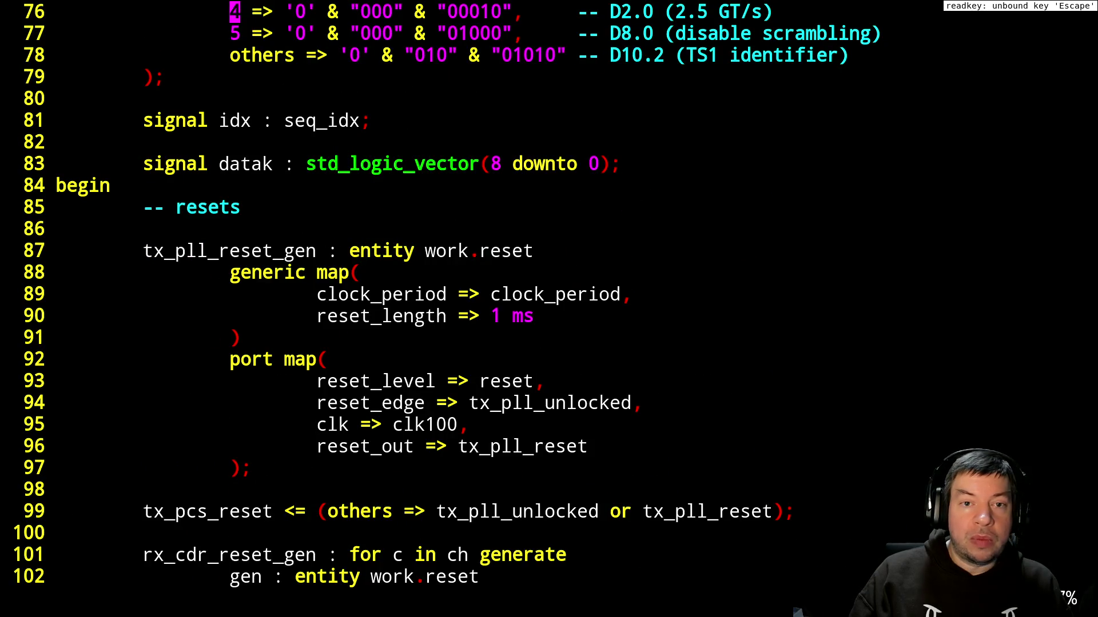
key(ctrl+b)
key(j)
key(j)
key(j)
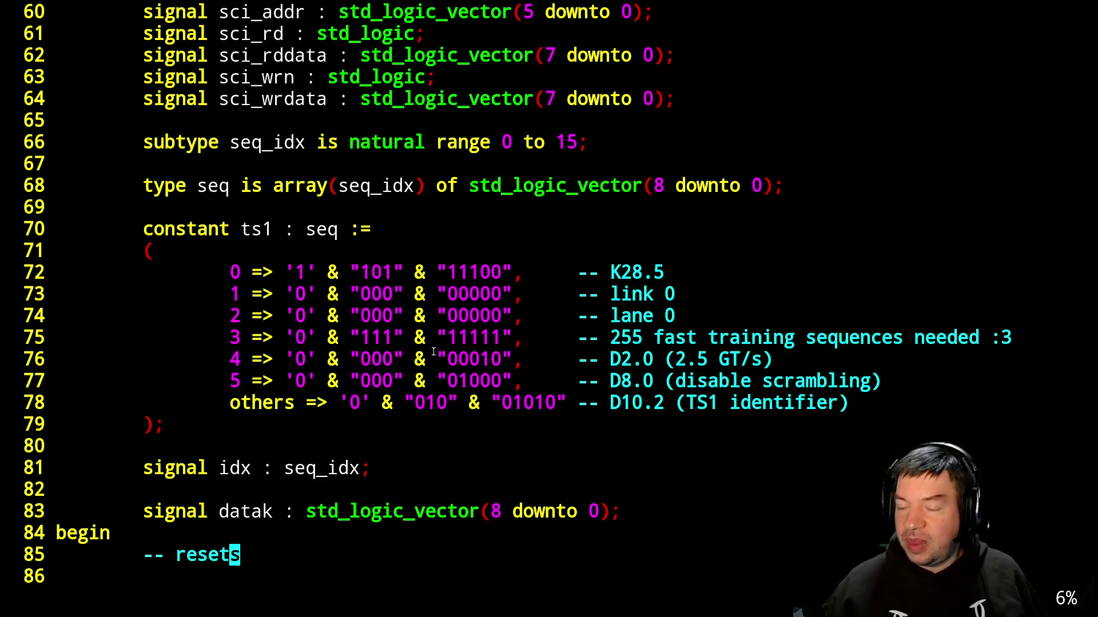
key(alt+Tab)
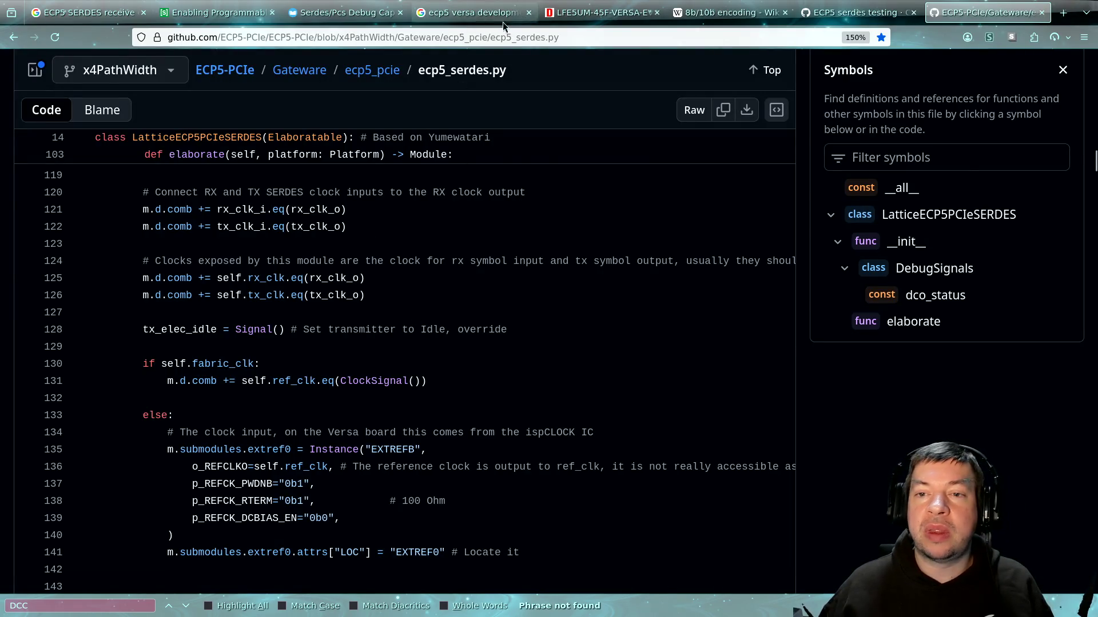
View the LFE5UM-45F-VERSA board page, then select the K flag bit of the K28.5 ts1 entry.
click(629, 12)
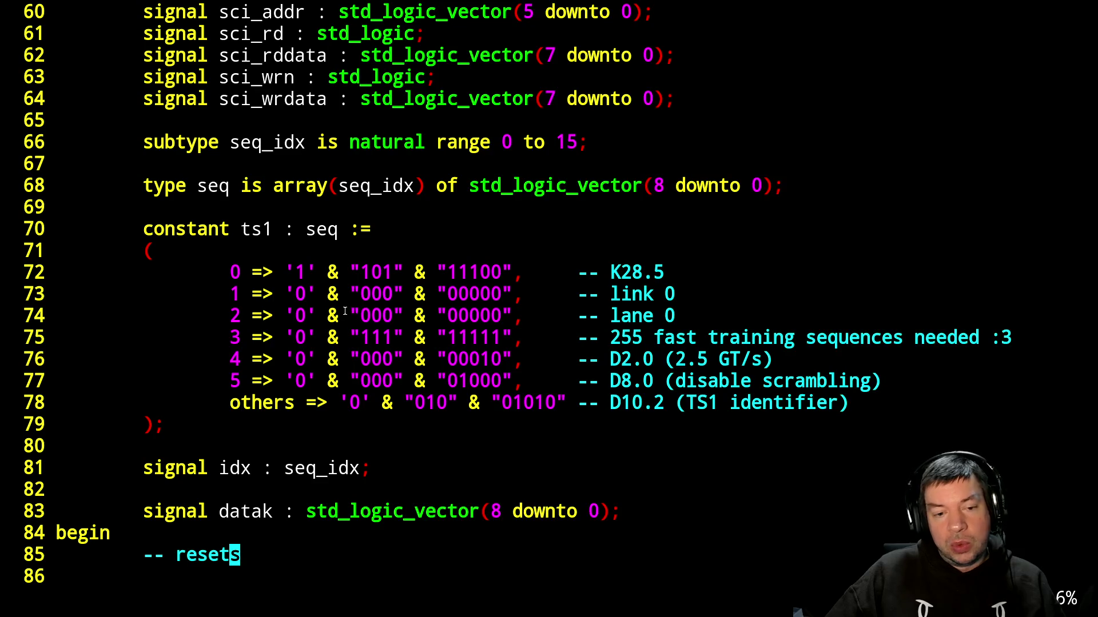
click(303, 273)
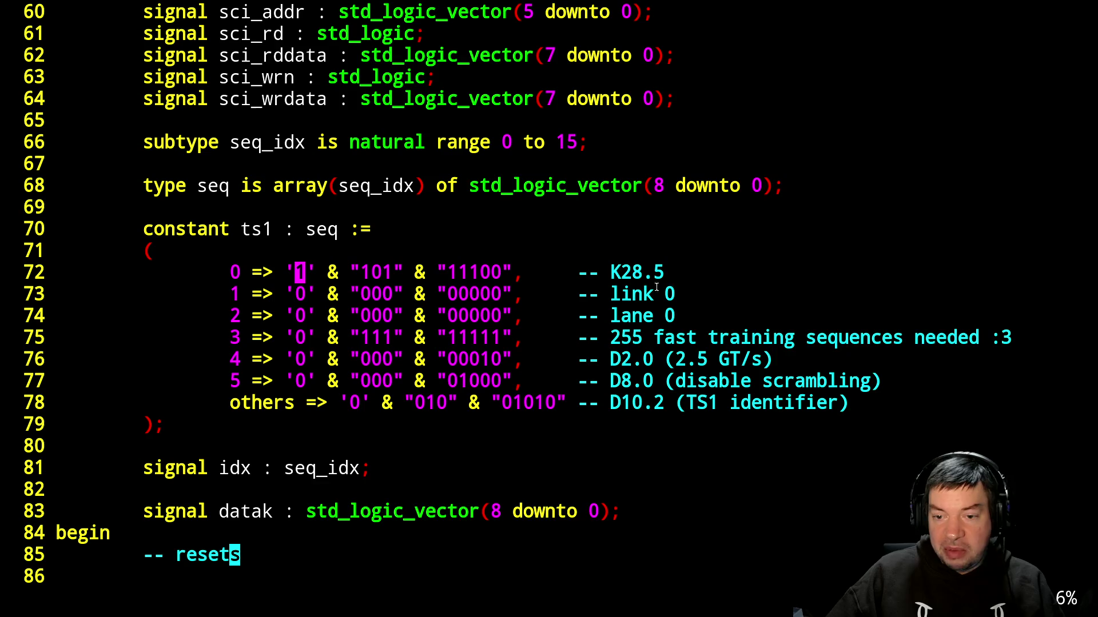
double_click(461, 272)
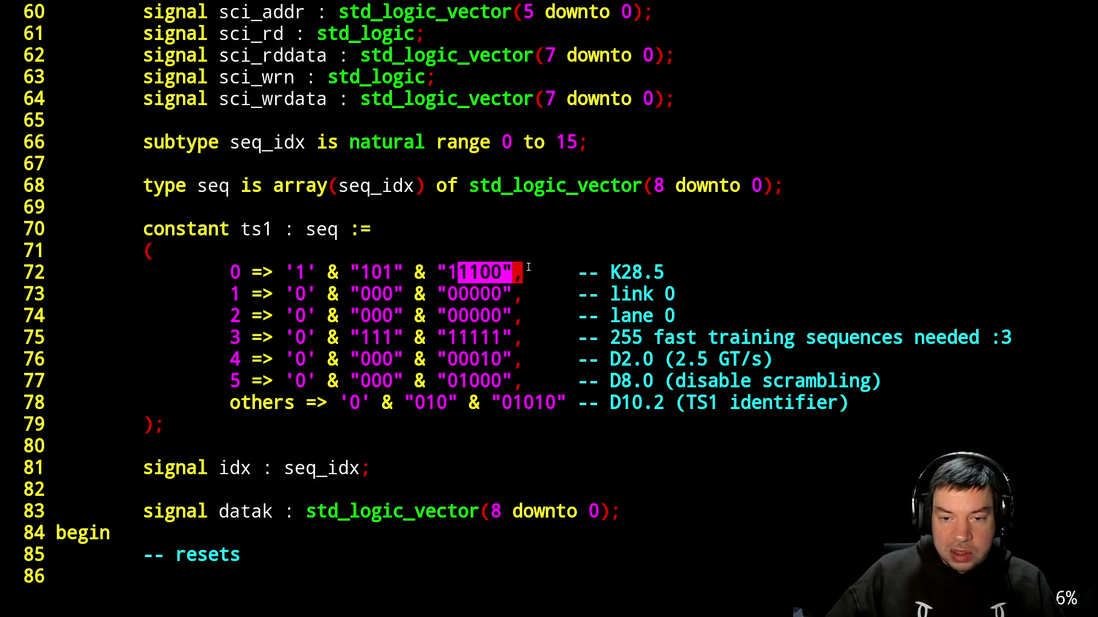
double_click(484, 273)
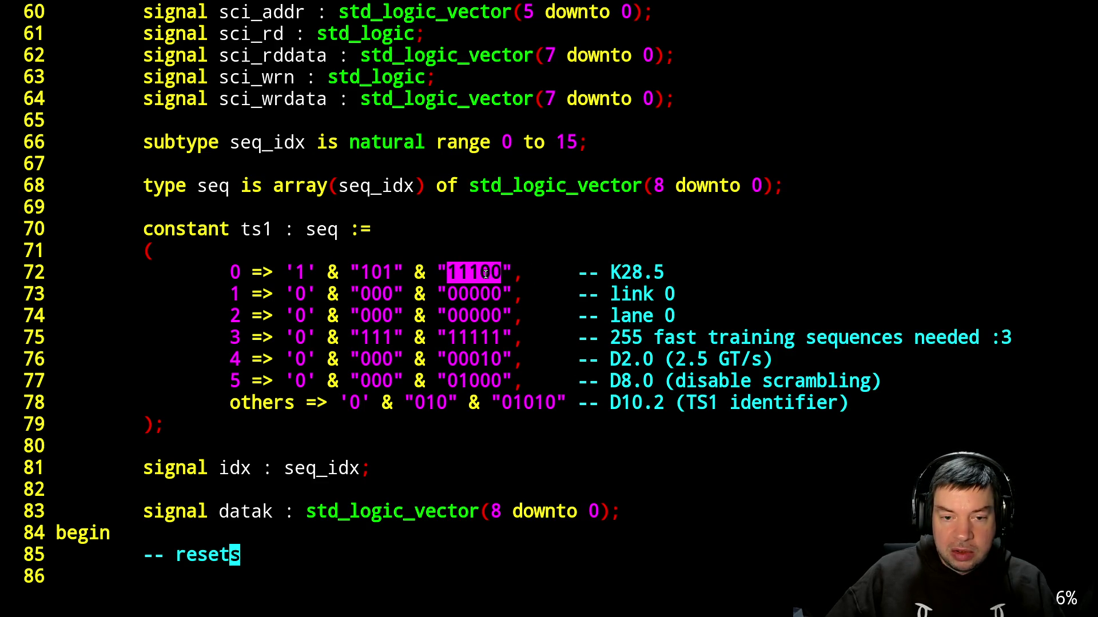
double_click(394, 273)
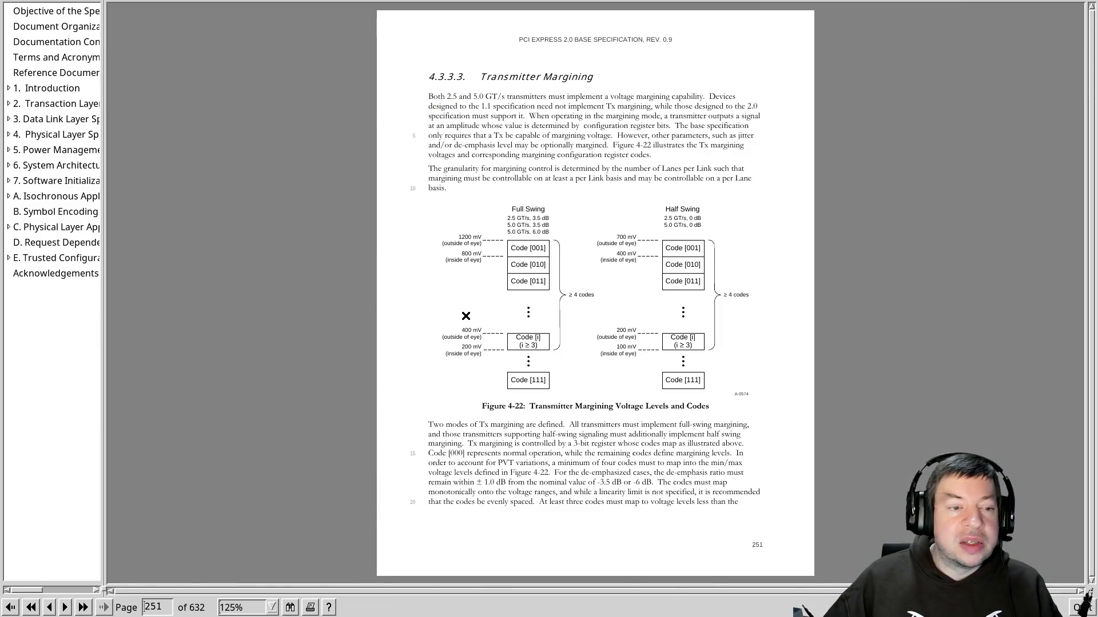
Scroll the PCIe 2.0 spec back to Table 4-1 on page 174 to confirm PAD is K23.7.
scroll(459, 327, up, 12)
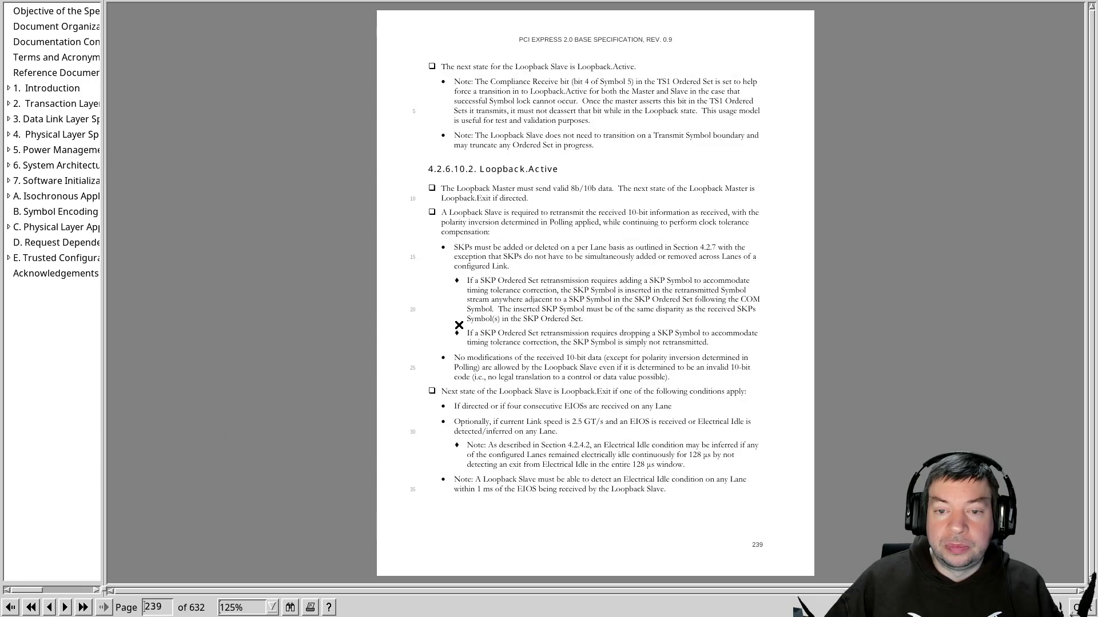
scroll(458, 326, up, 15)
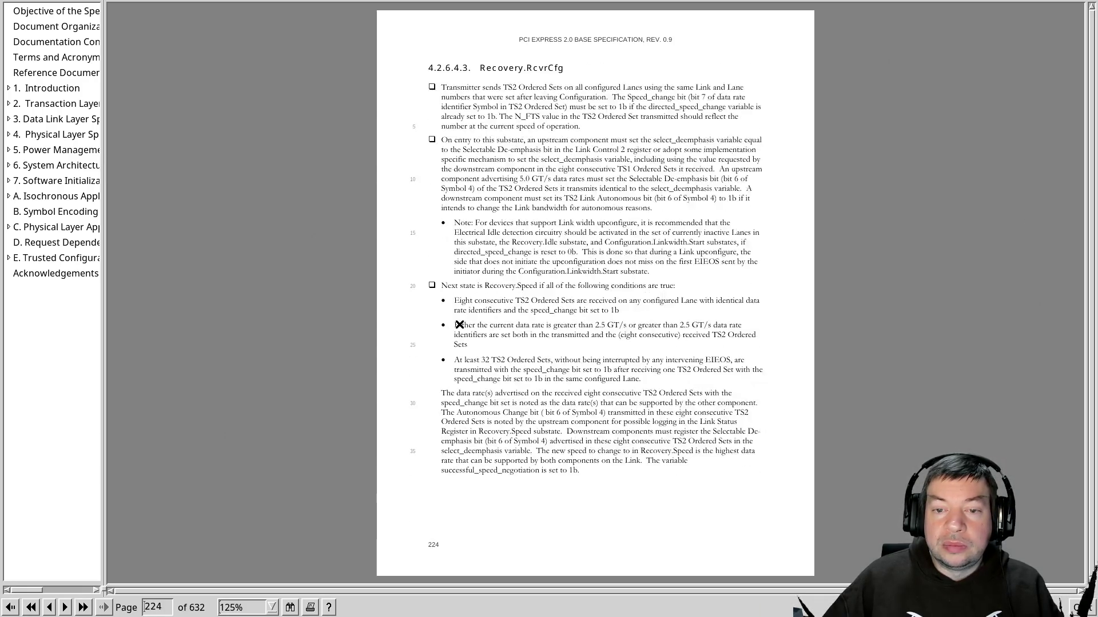
scroll(459, 325, up, 17)
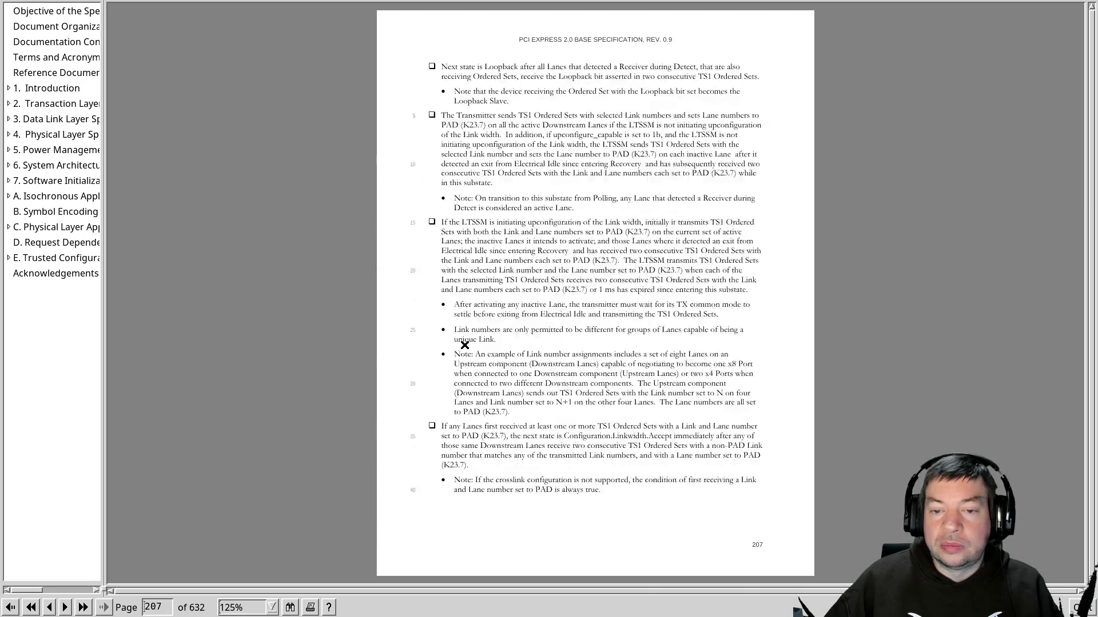
scroll(465, 345, up, 10)
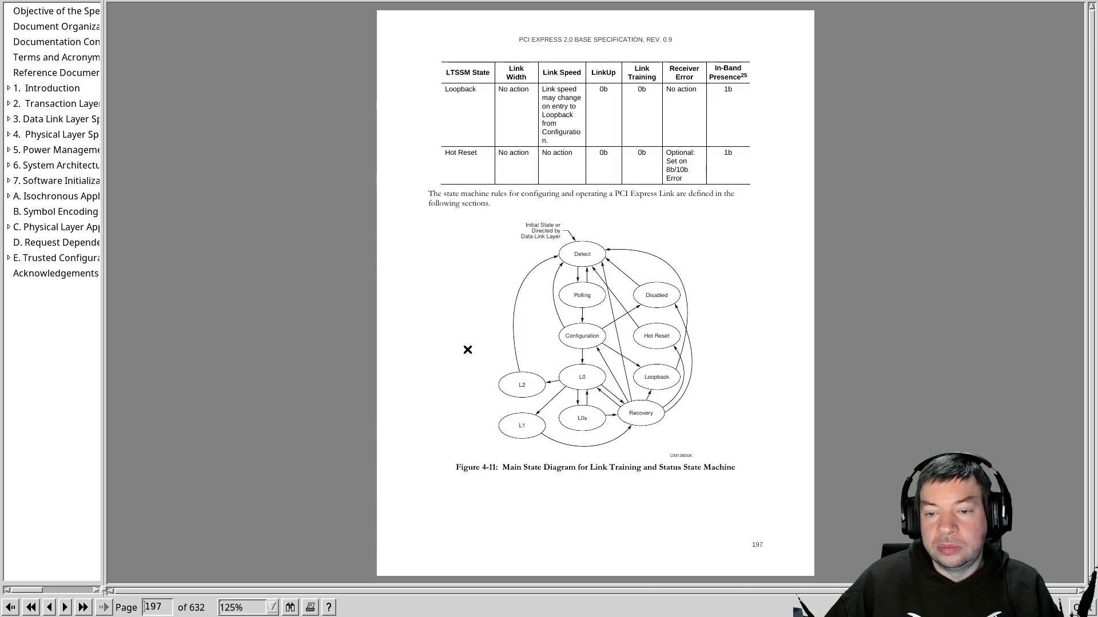
scroll(467, 349, up, 4)
scroll(467, 349, up, 19)
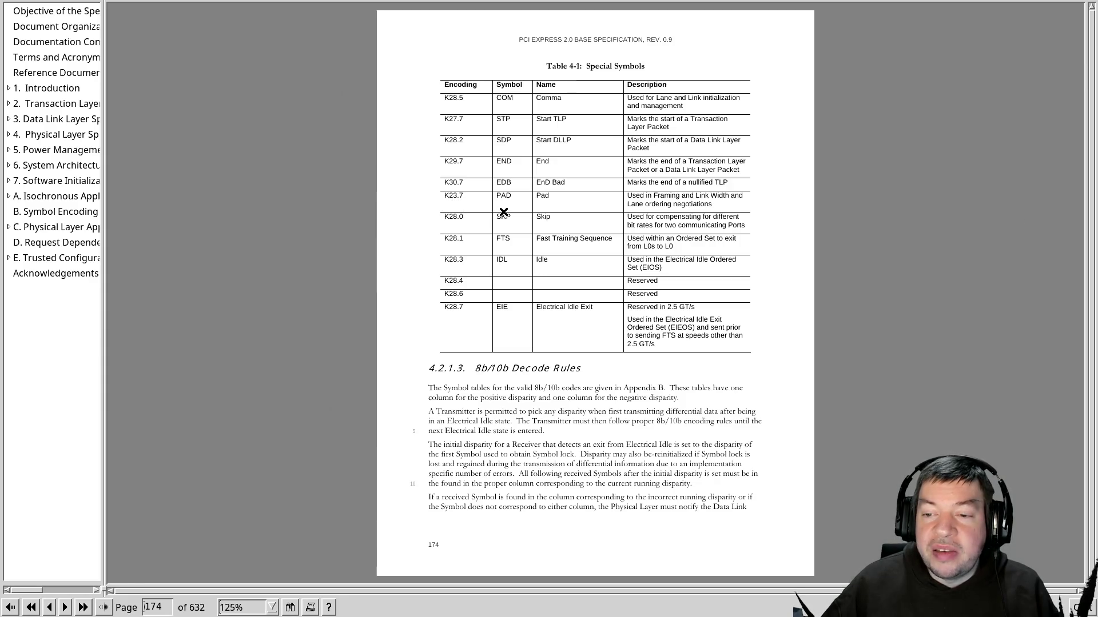
Replace the 'link 0' and 'lane 0' comments of the ts1 entries with K23.7.
key(k)
key(k)
key(k)
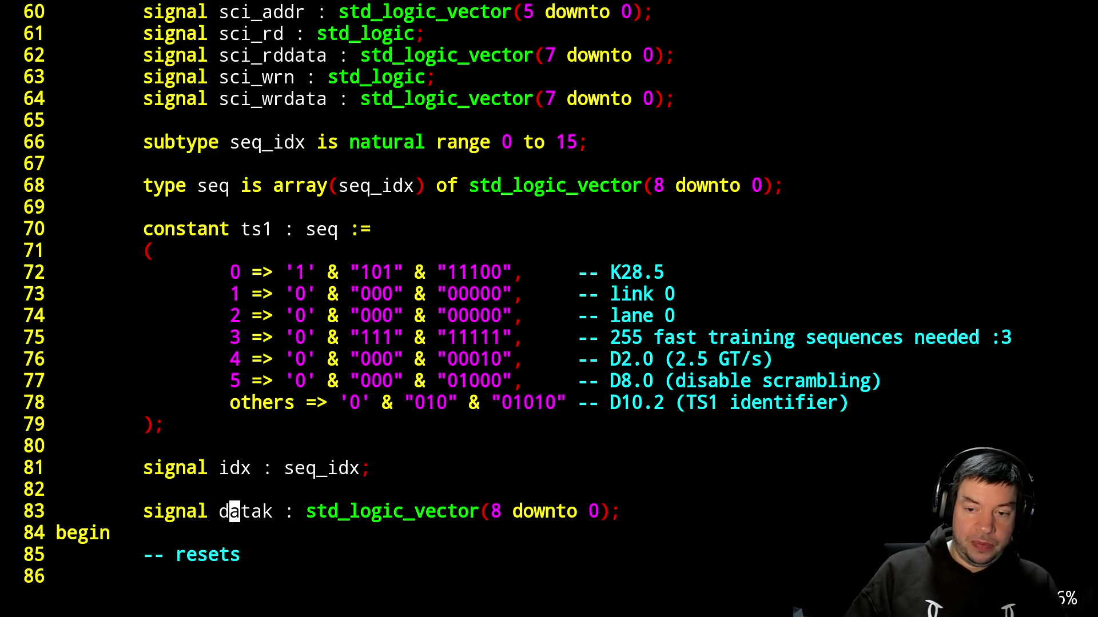
key(k)
key(k)
key(k)
key(j)
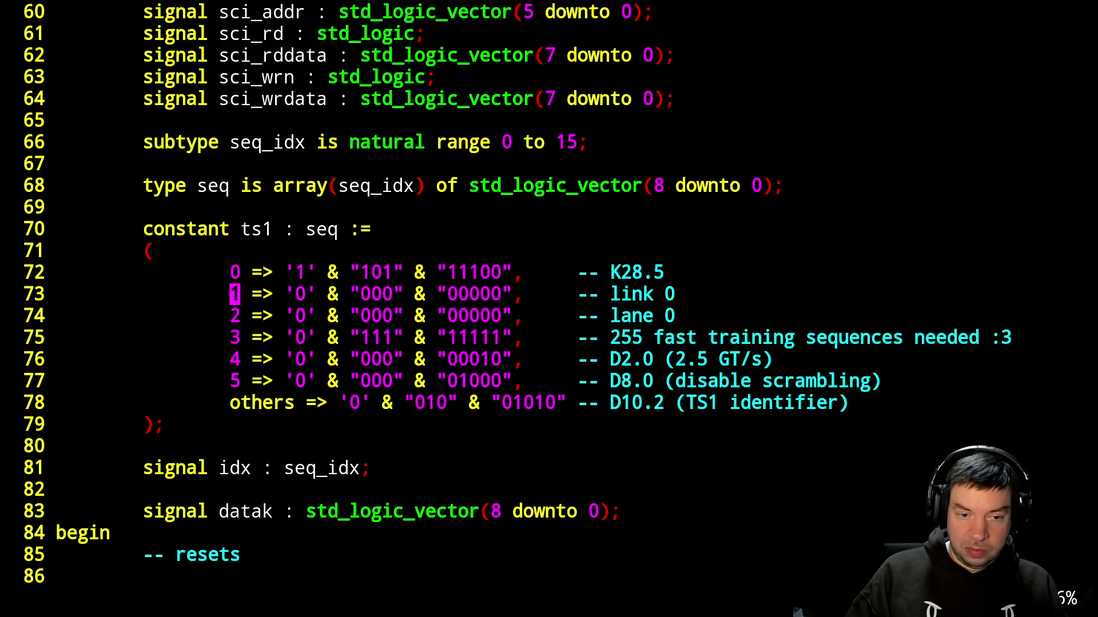
key(A)
key(BackSpace)
key(BackSpace)
key(BackSpace)
key(BackSpace)
text(K)
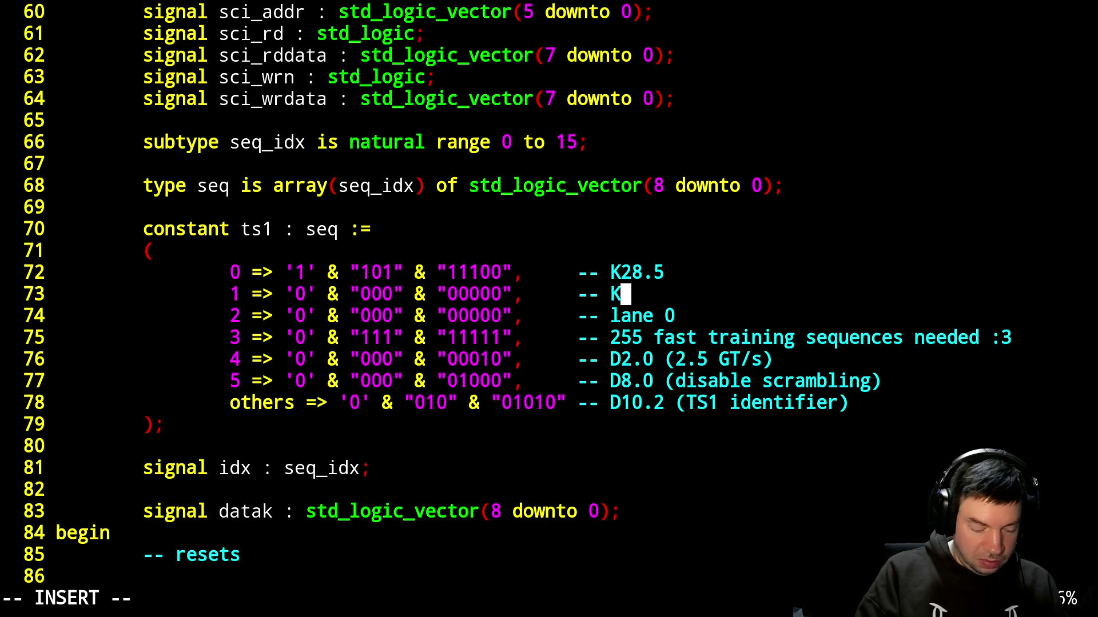
text(23.7)
key(Escape)
key(j)
key(j)
key(h)
text(bkCK23.)
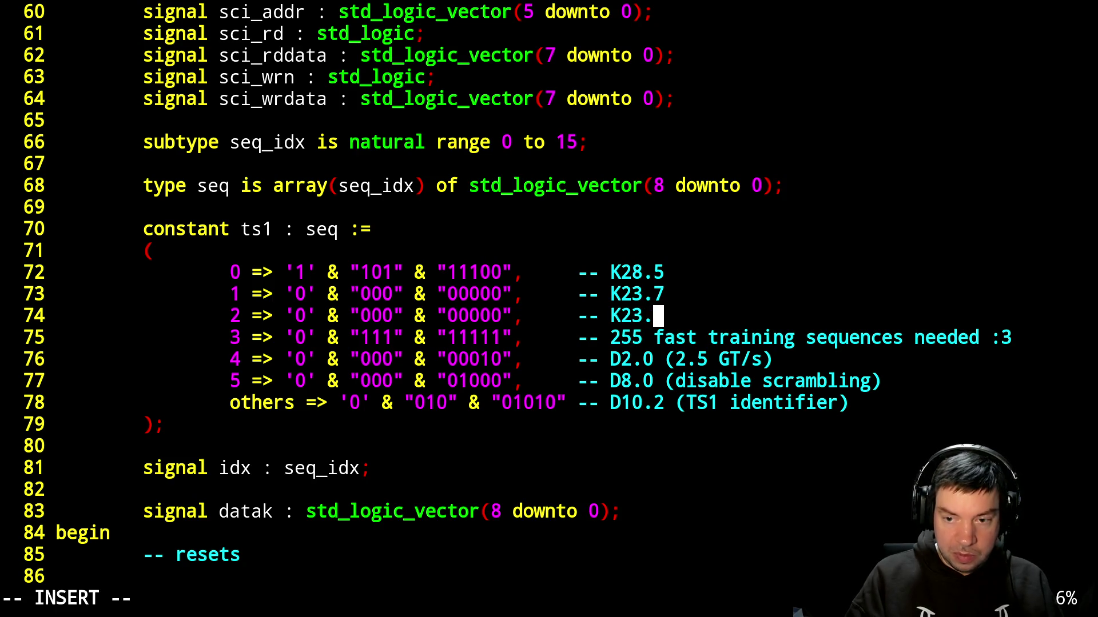
text(7)
Label the K28.5 comment '(COM)' and the link and lane comments '(PAD)'.
key(Up)
key(Up)
text((COM))
key(Down)
text((PAD))
key(Down)
key(Down)
key(Up)
text(PAD))
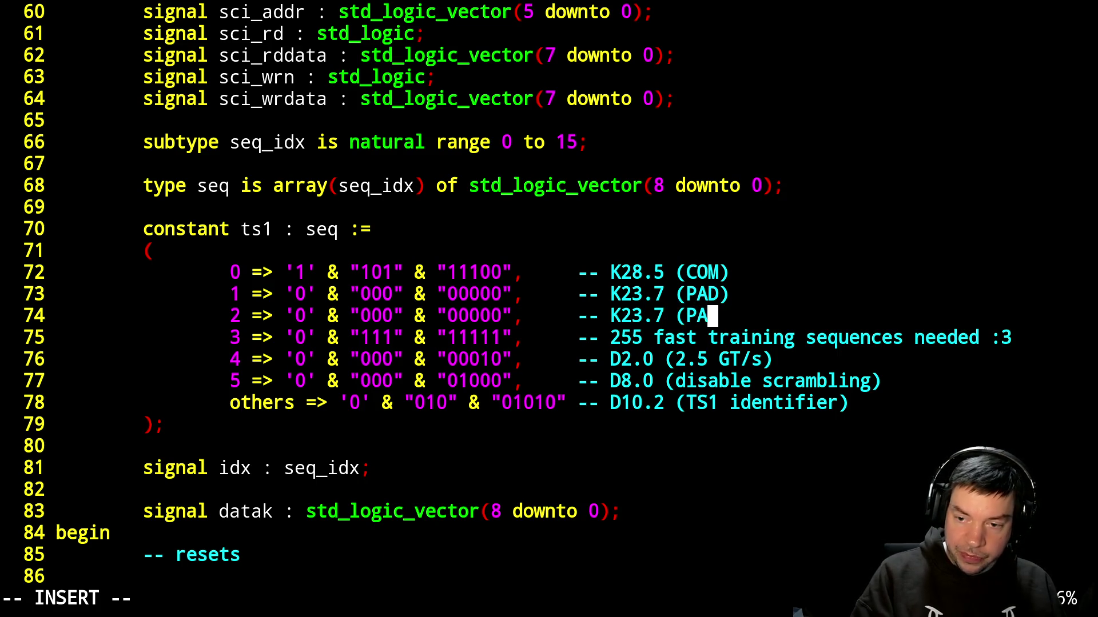
key(Escape)
Set the K flag of the link and lane ts1 entries to '1'.
key(b)
key(b)
key(b)
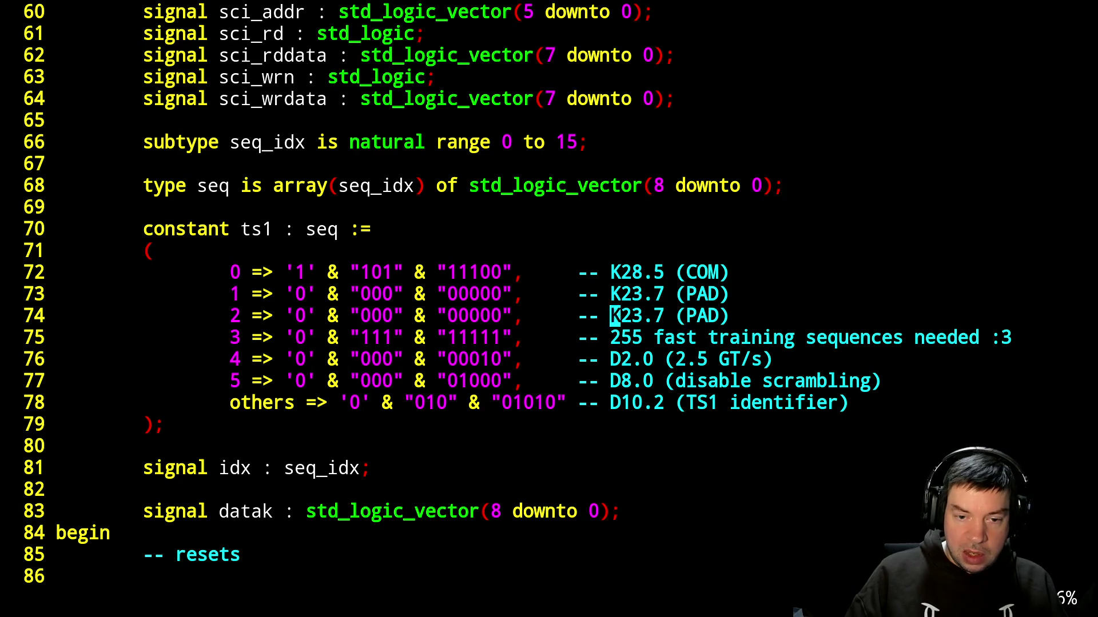
key(h)
key(k)
key(r)
key(1)
key(j)
key(period)
Change the '000' bits of both the link and lane entries to '111'.
key(k)
key(l)
key(l)
key(l)
key(r)
key(1)
key(l)
key(period)
key(l)
key(period)
key(j)
key(period)
key(h)
key(period)
key(h)
Rewrite the lane entry's low bits from '00000' to '10111'.
key(period)
key(l)
key(l)
key(l)
key(k)
key(h)
key(r)
key(1)
key(j)
key(period)
key(l)
key(l)
key(r)
key(1)
key(l)
key(r)
key(1)
key(l)
key(r)
key(1)
key(k)
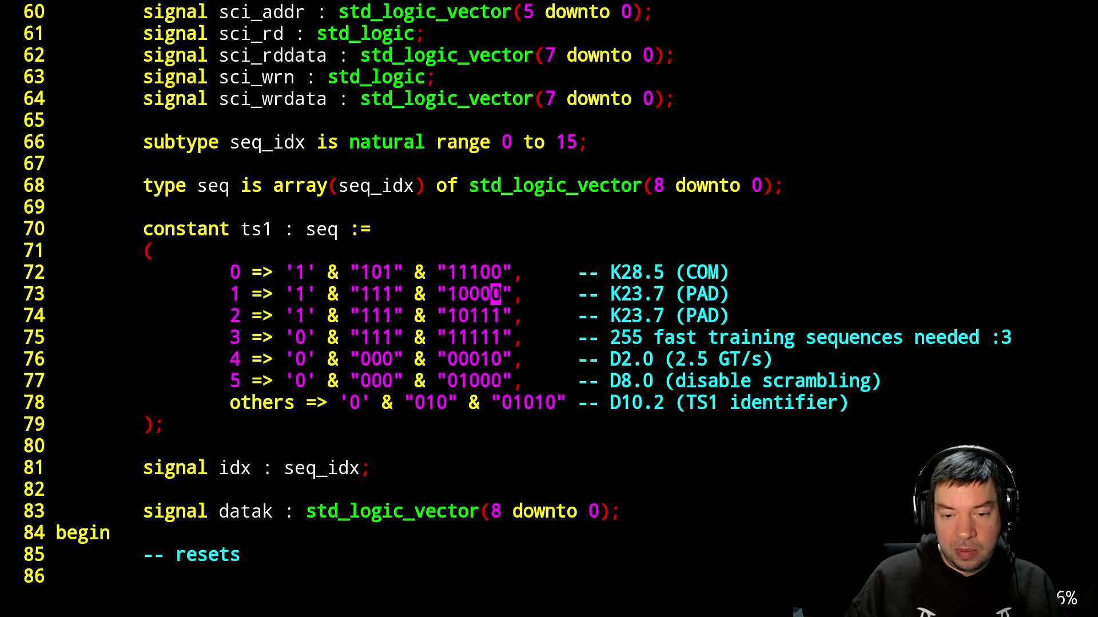
Rewrite the link entry's low bits from '00000' to '10111'.
key(j)
key(h)
key(h)
key(l)
key(l)
key(k)
key(r)
key(1)
key(h)
key(r)
key(1)
key(h)
key(r)
key(1)
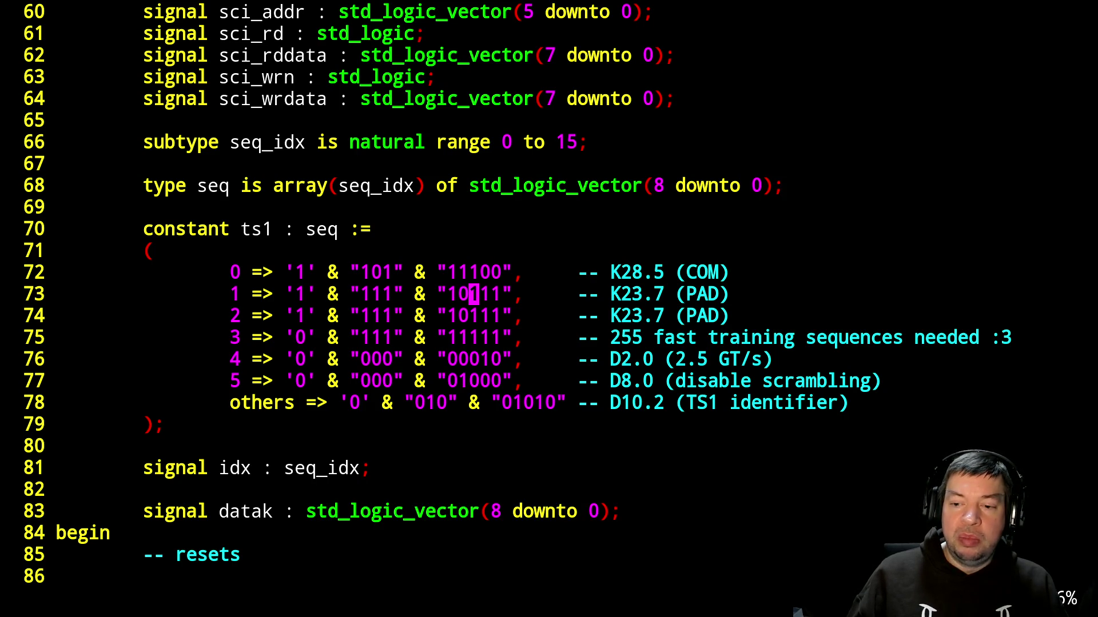
Save pcie.vhdl with the K23.7 PAD encodings.
text(:w)
key(Return)
key(alt+Tab)
key(alt+Tab)
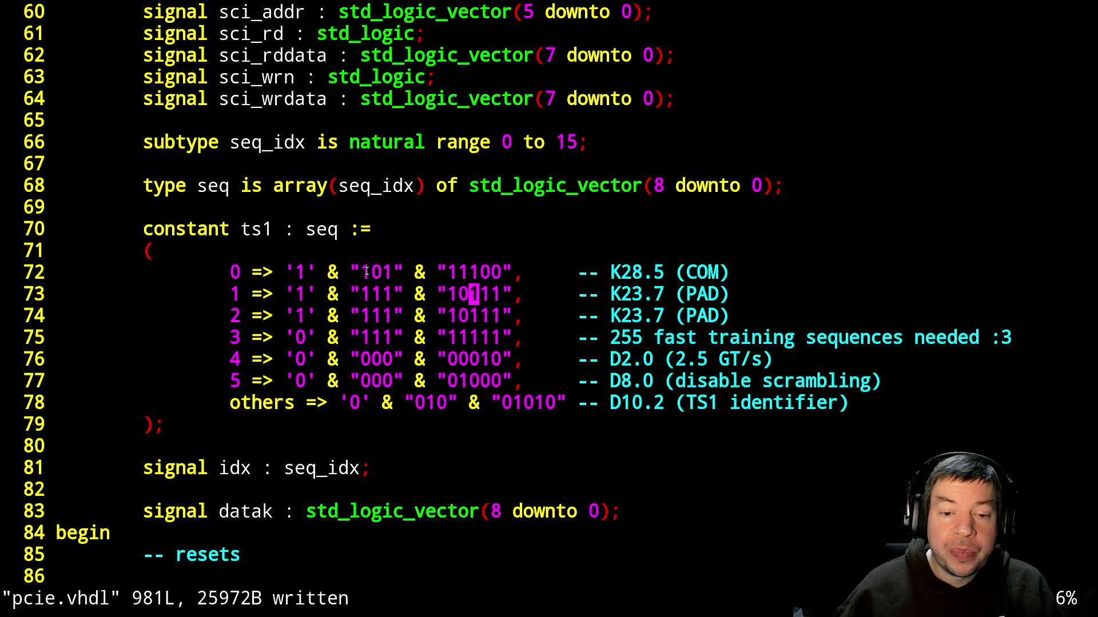
Highlight the K28.5 and link entry bits for comparison, then suspend Vim to the shell.
drag(363, 270, 507, 273)
click(437, 272)
drag(360, 294, 499, 293)
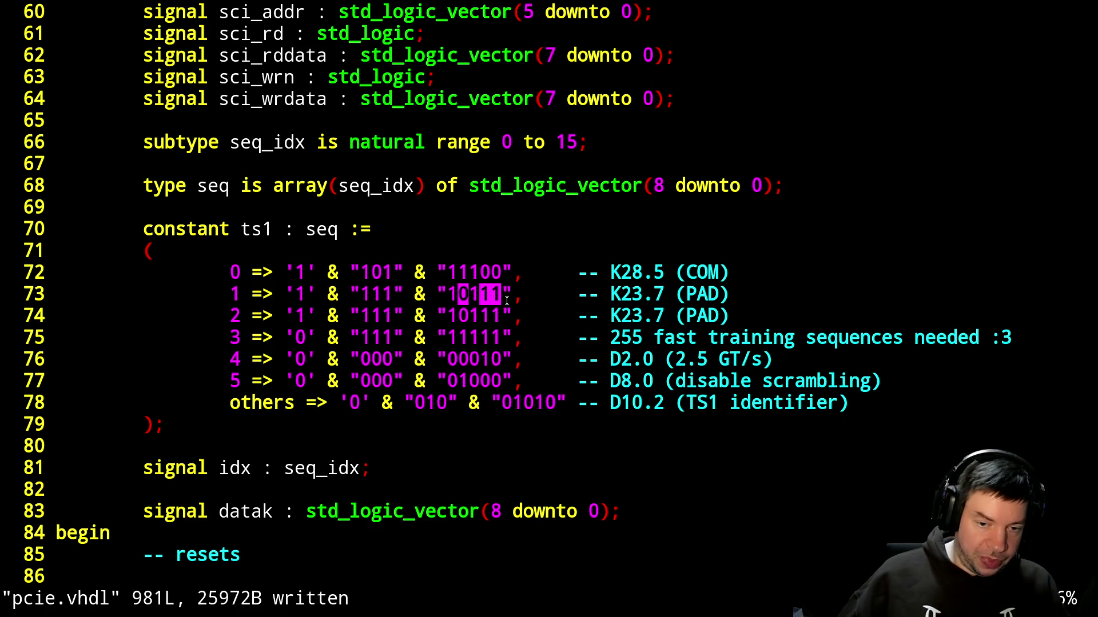
key(ctrl+z)
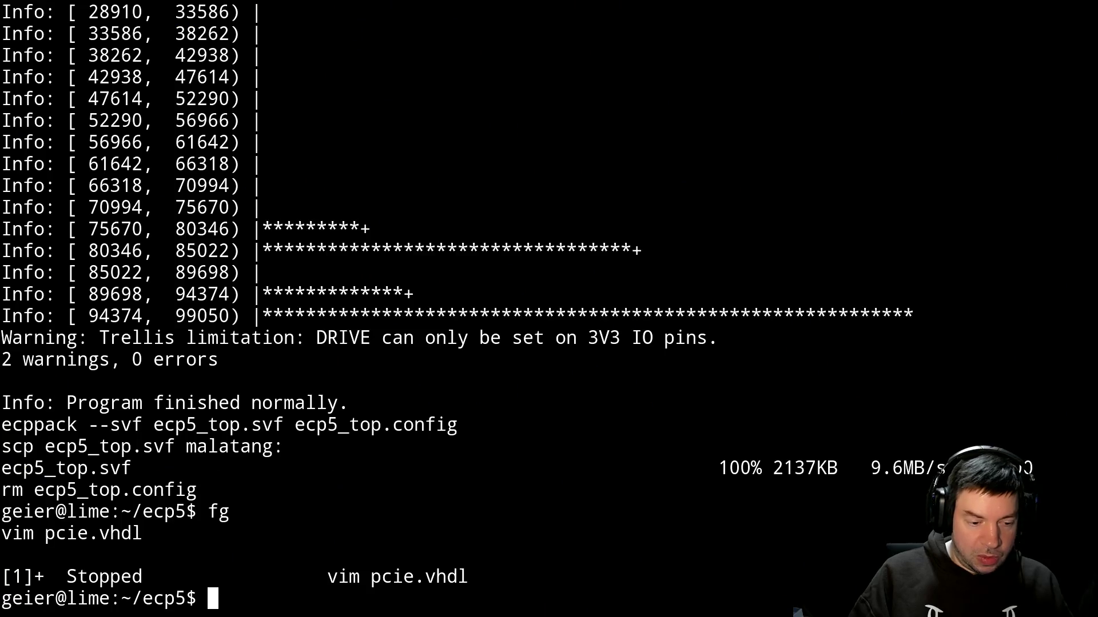
Run make, flash ecp5_top.svf with OpenOCD's svf command, and view the RX hex dump terminal.
text(make)
key(Return)
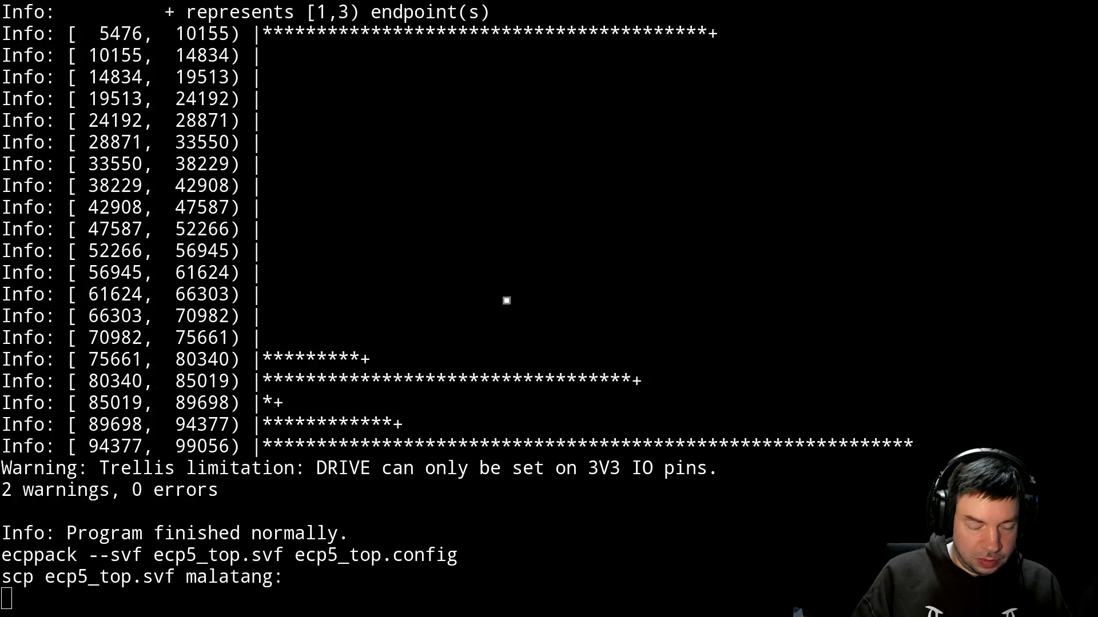
key(alt+Tab)
key(Up)
key(Return)
key(alt+Tab)
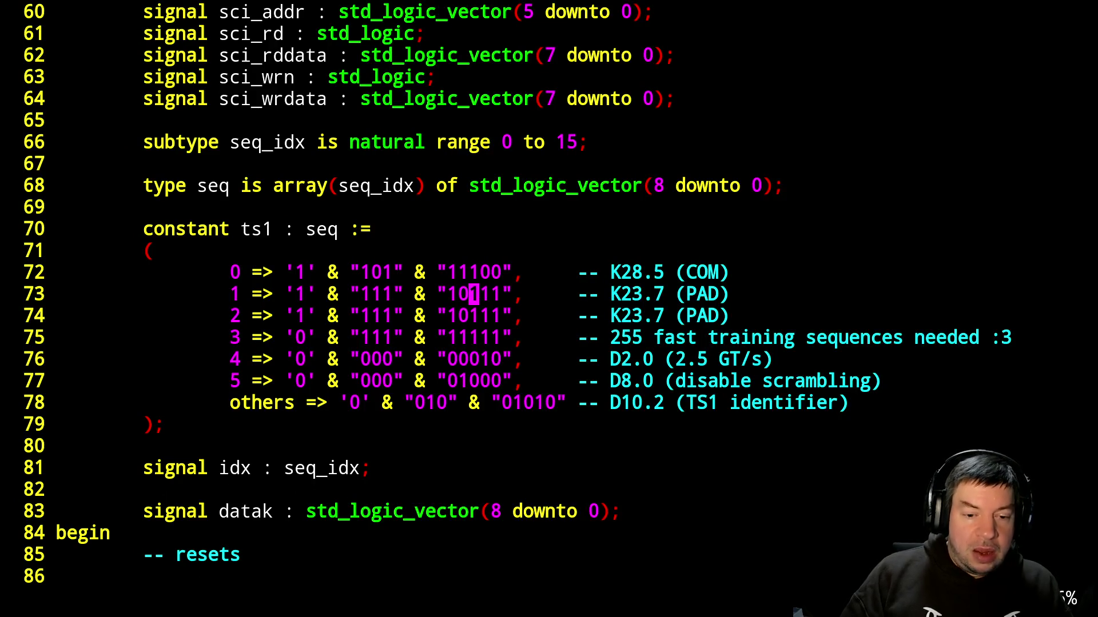
Decrement debug_ch from 1 to 0 near line 31, save pcie.vhdl, and suspend Vim.
key(ctrl+b)
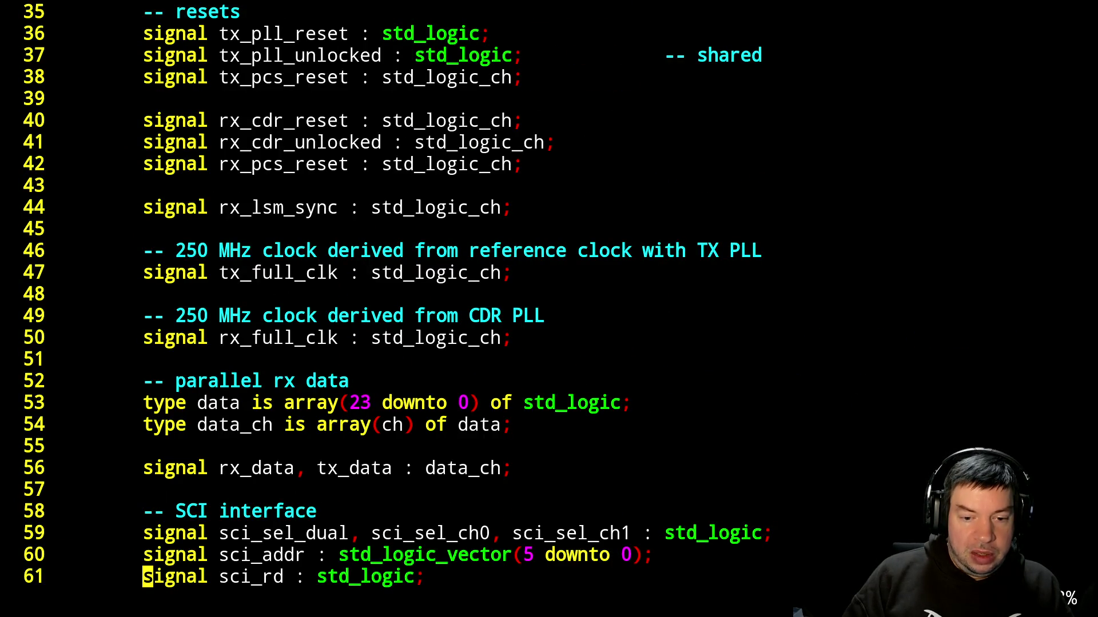
key(ctrl+f)
key(ctrl+f)
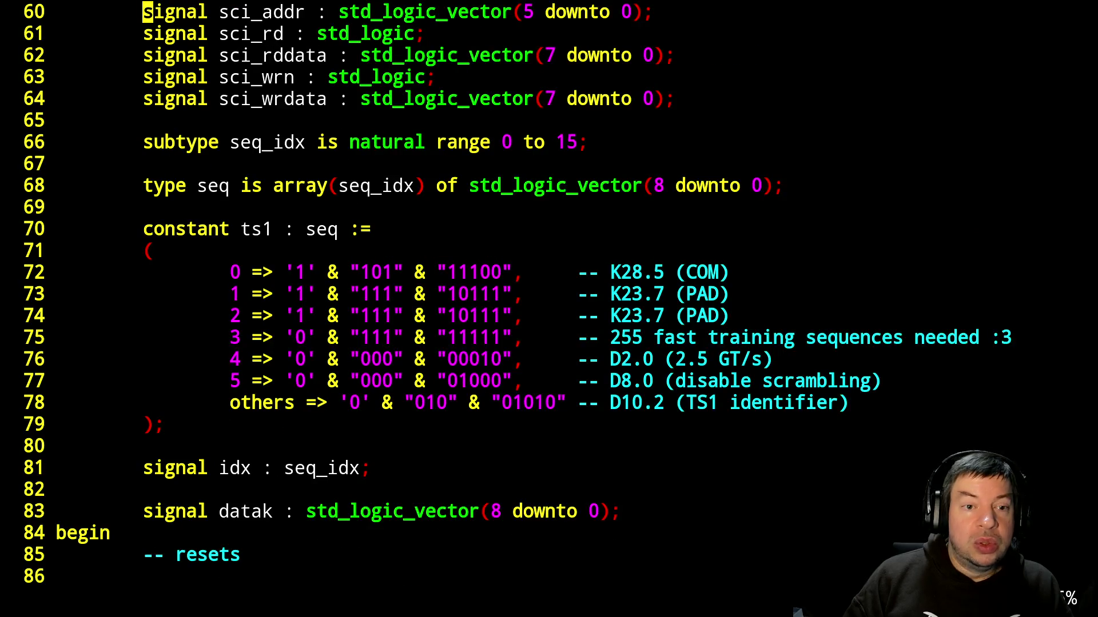
key(ctrl+b)
key(ctrl+b)
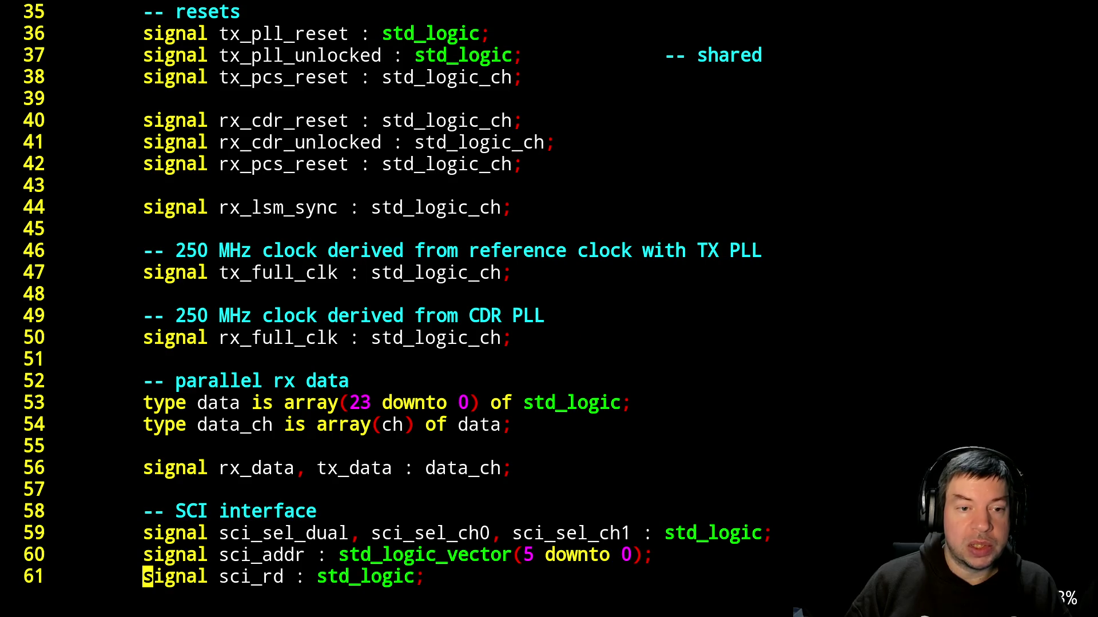
key(ctrl+b)
key(k)
key(k)
key(k)
key(k)
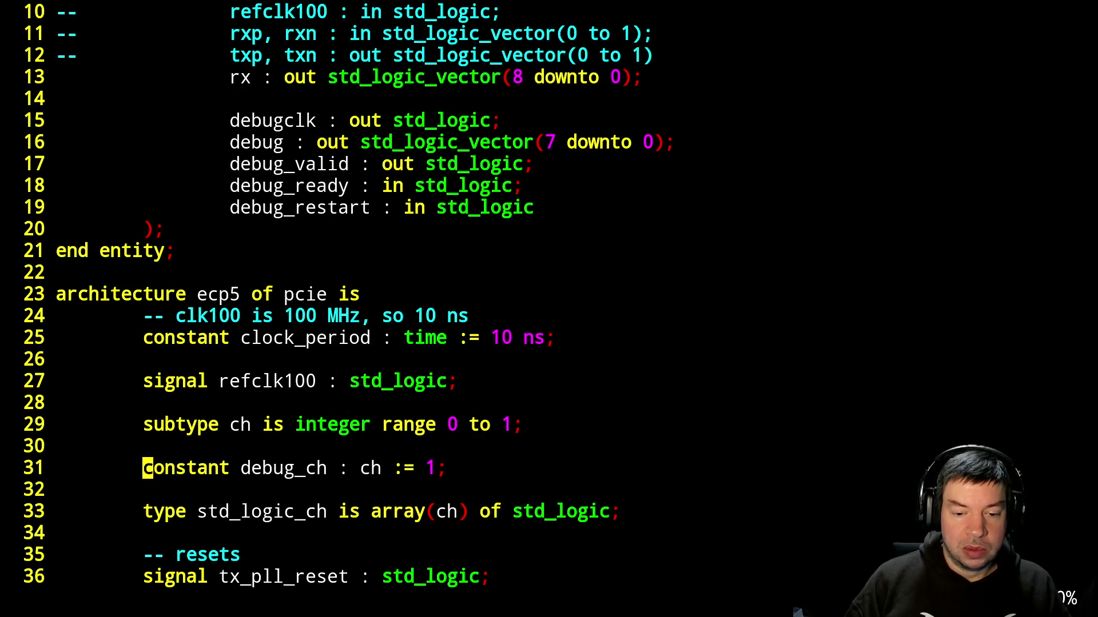
key(ctrl+x)
text(:w)
key(Return)
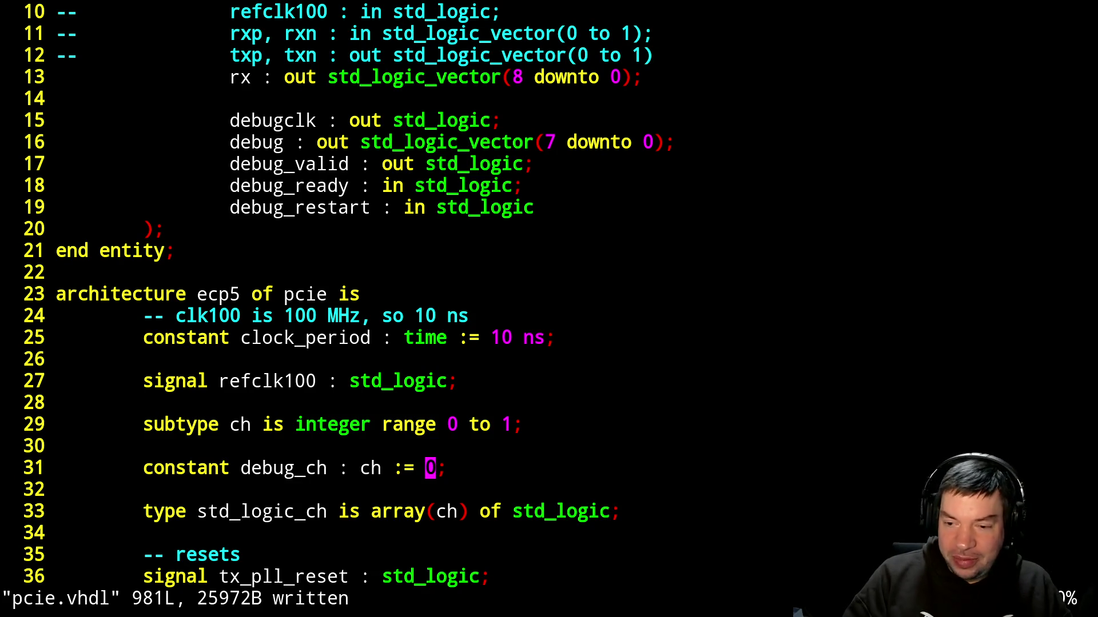
key(ctrl+z)
Run make for debug channel 0, resume Vim with fg, and check the new RX hex dump.
text(make)
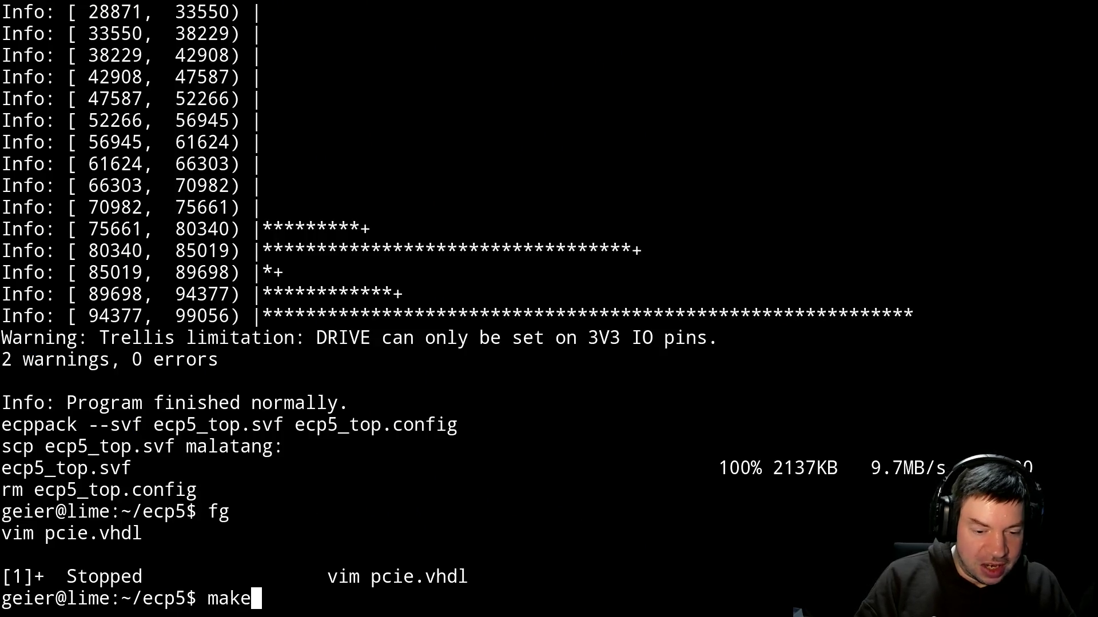
key(Return)
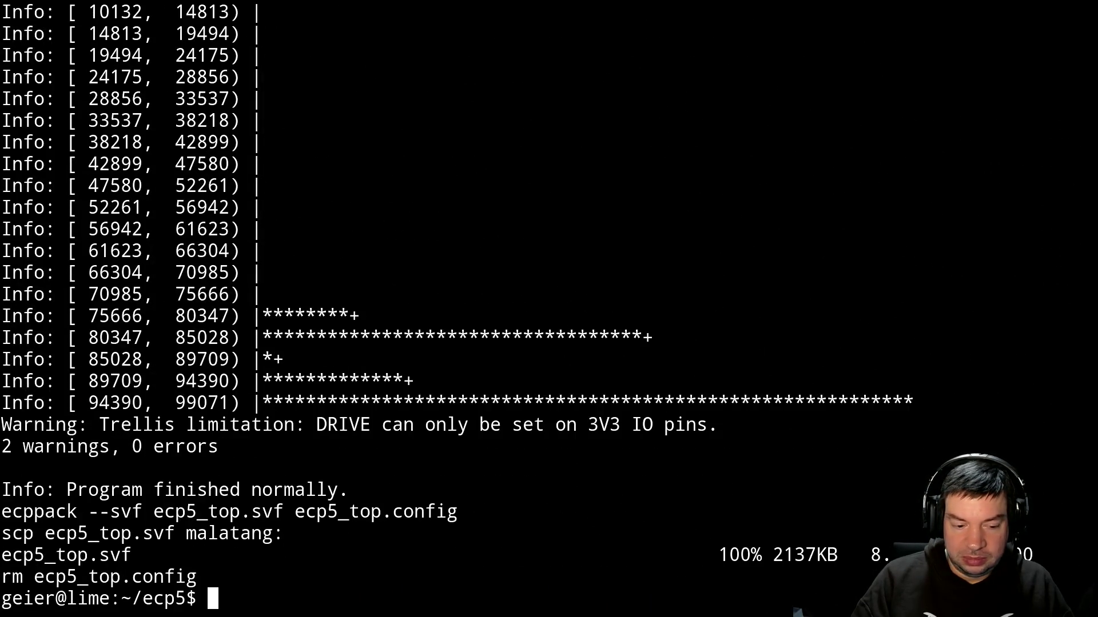
text(fg)
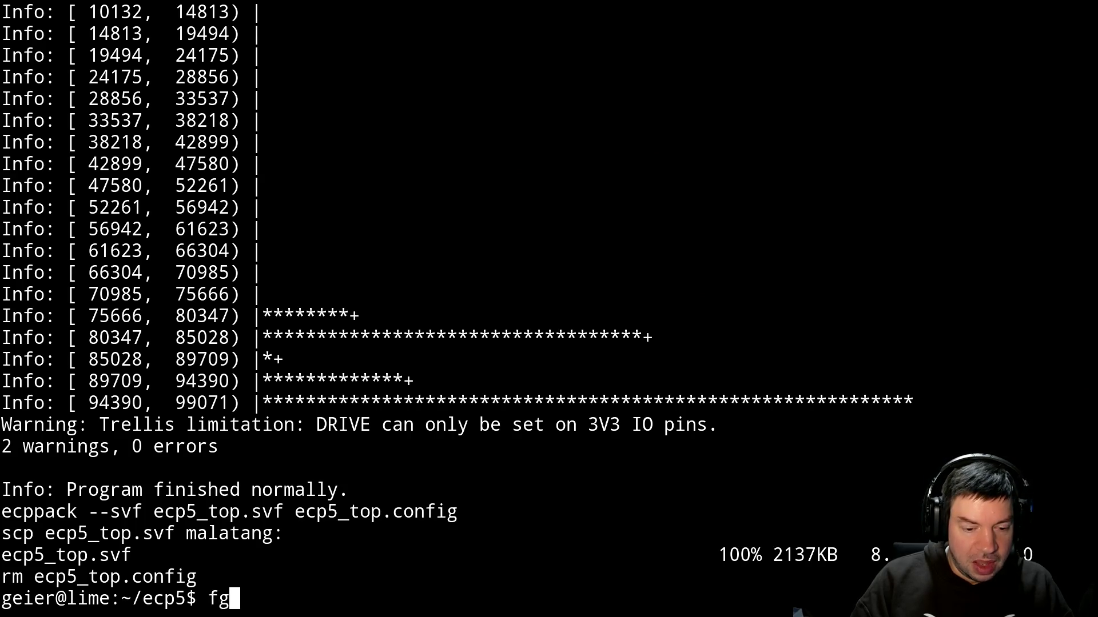
key(Return)
key(alt+Tab)
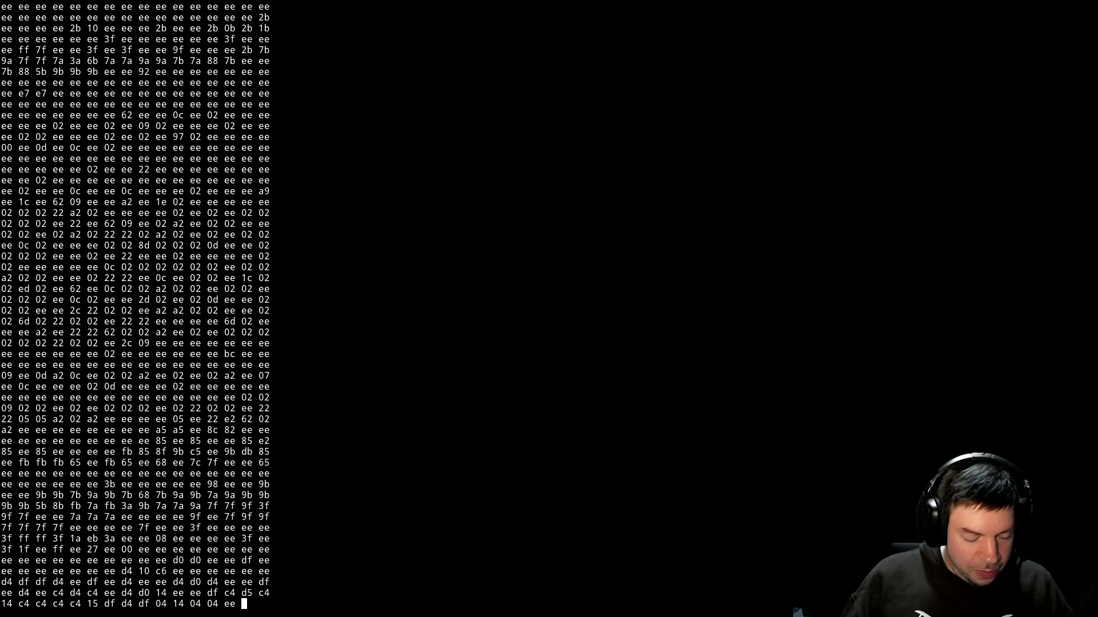
key(alt+Tab)
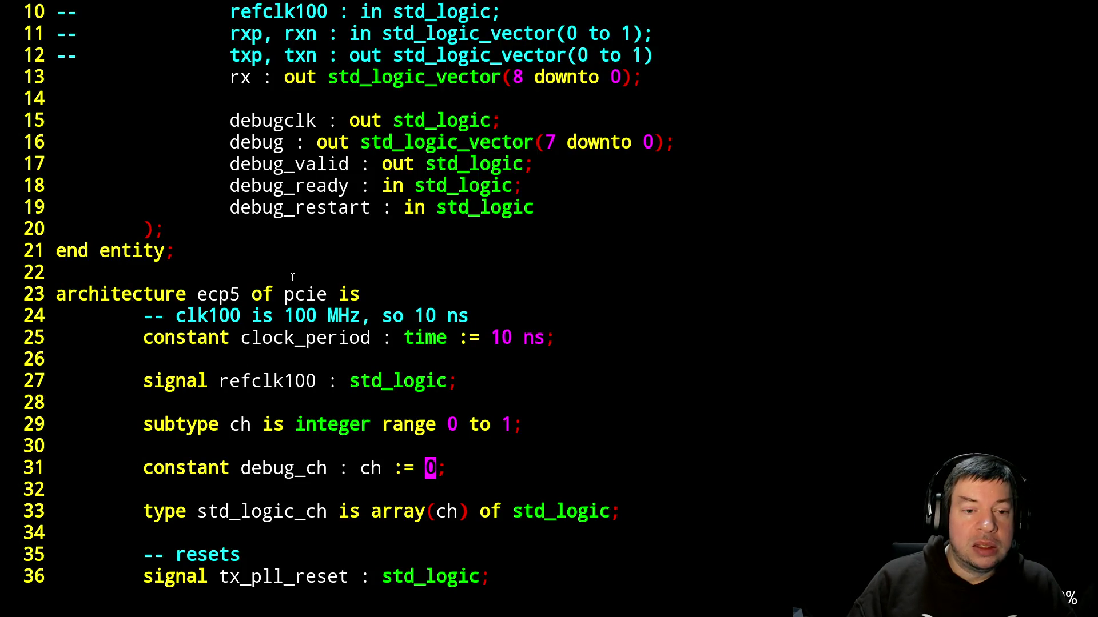
Uncomment the SCI data dumper block on lines 952–971 by deleting its '--' column.
key(ctrl+f)
text(:$)
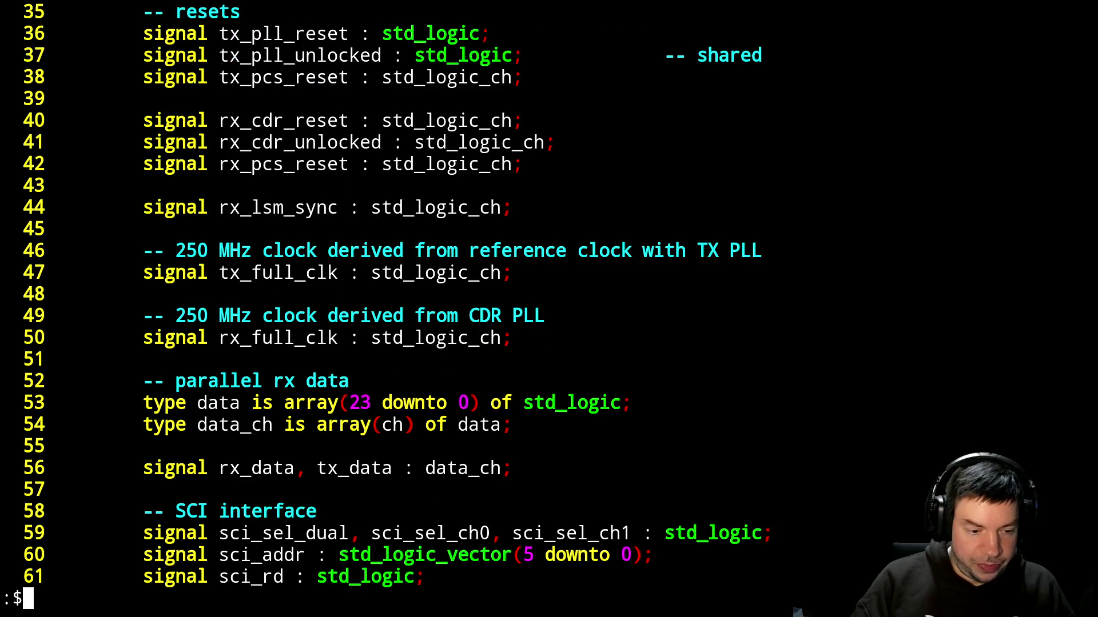
key(Return)
key(k)
key(k)
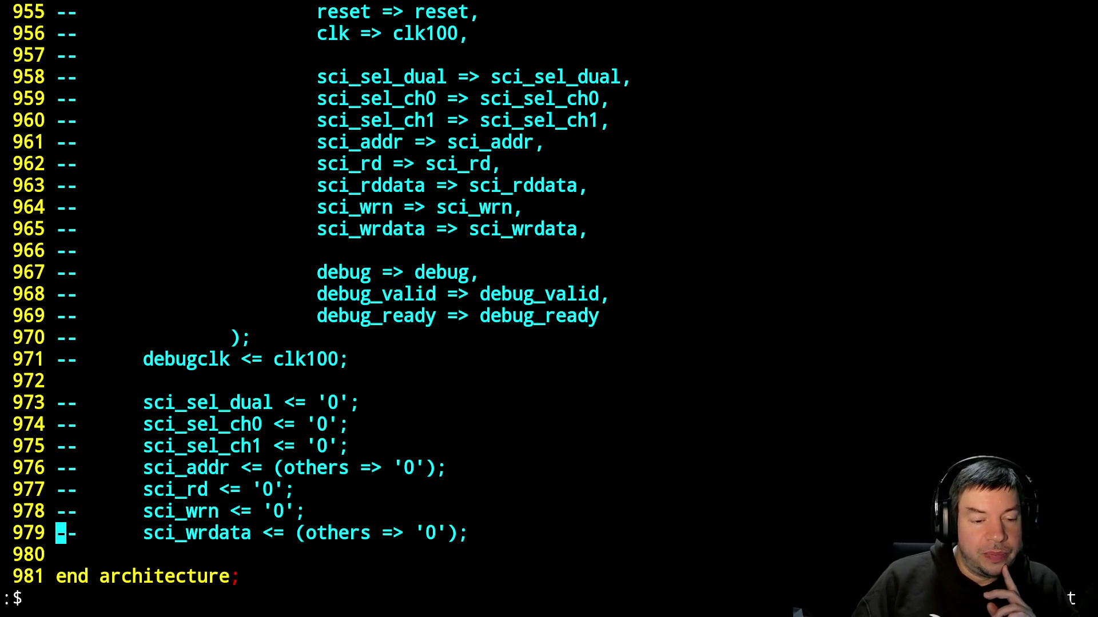
key(k)
key(k)
key(k)
key(j)
key(j)
key(j)
key(j)
key(k)
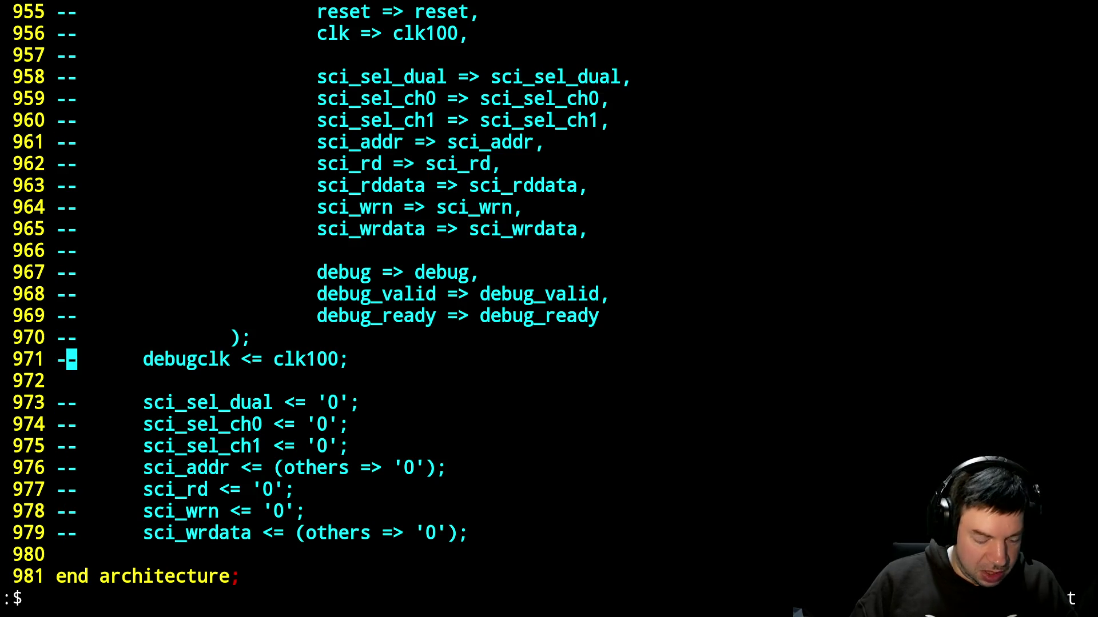
key(ctrl+v)
key(k)
key(k)
key(k)
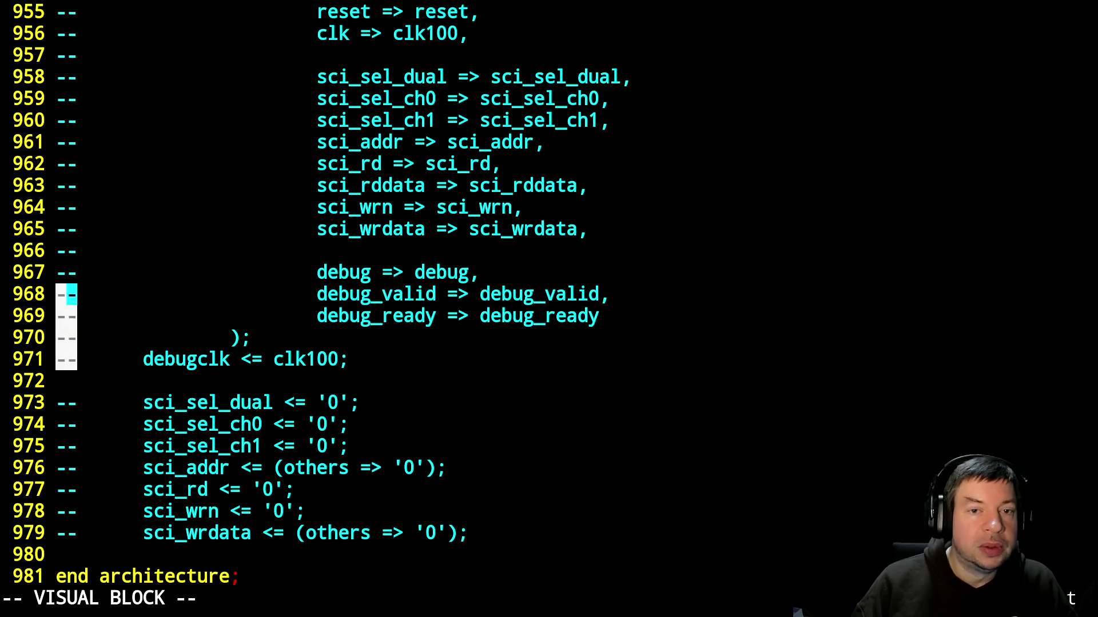
key(l)
key(k)
key(k)
key(k)
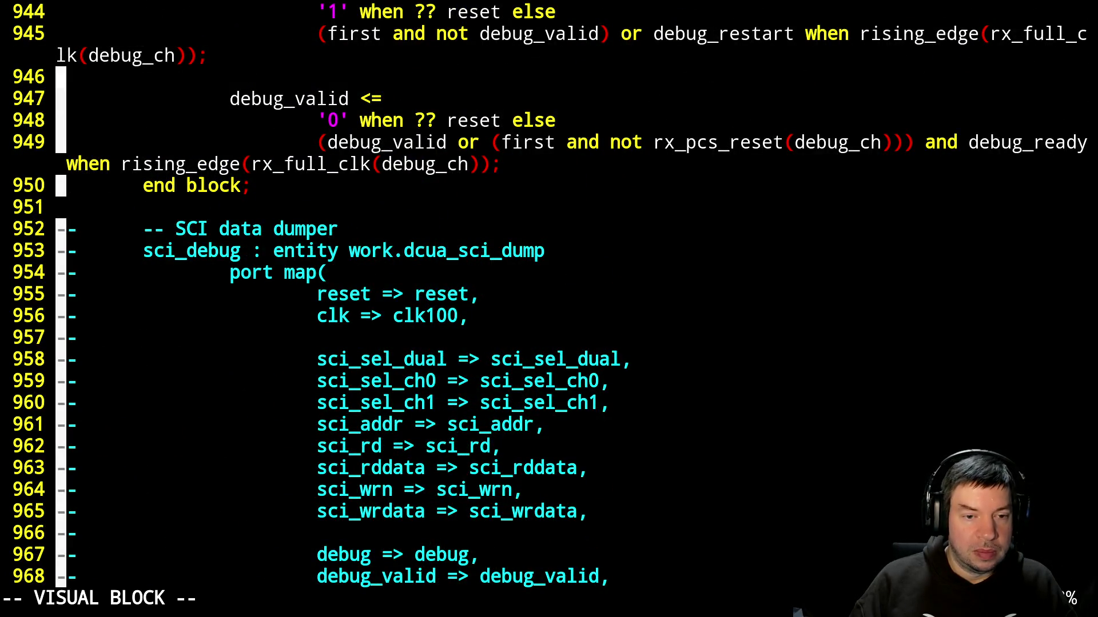
key(x)
Comment out the rx data dumper on lines 929–950 with :s/^/--/.
key(k)
key(k)
key(shift+v)
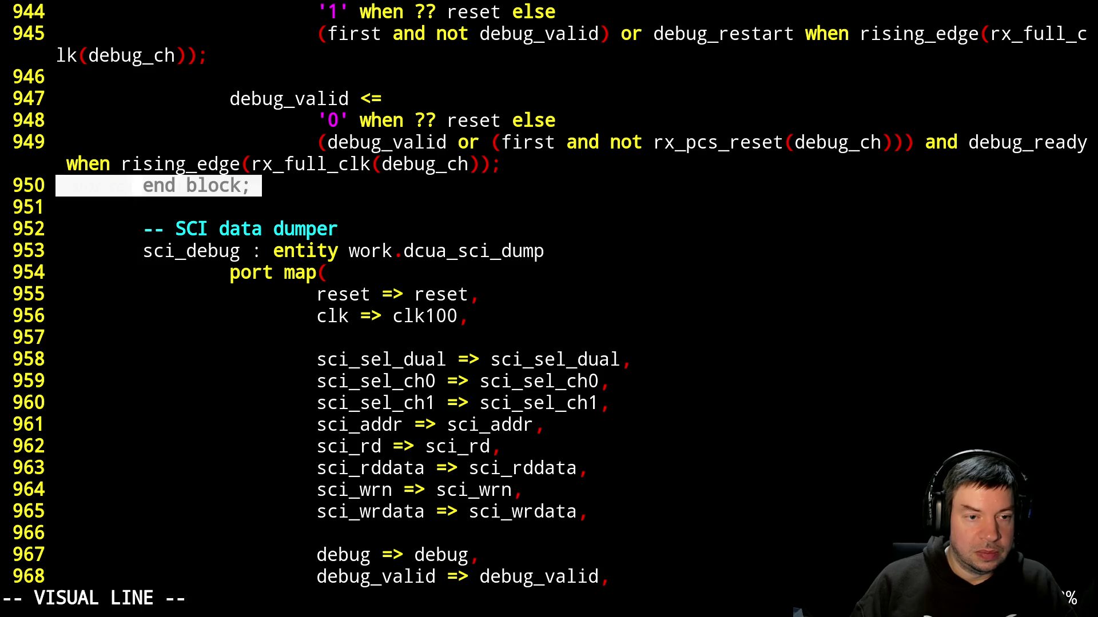
key(k)
key(k)
key(k)
key(k)
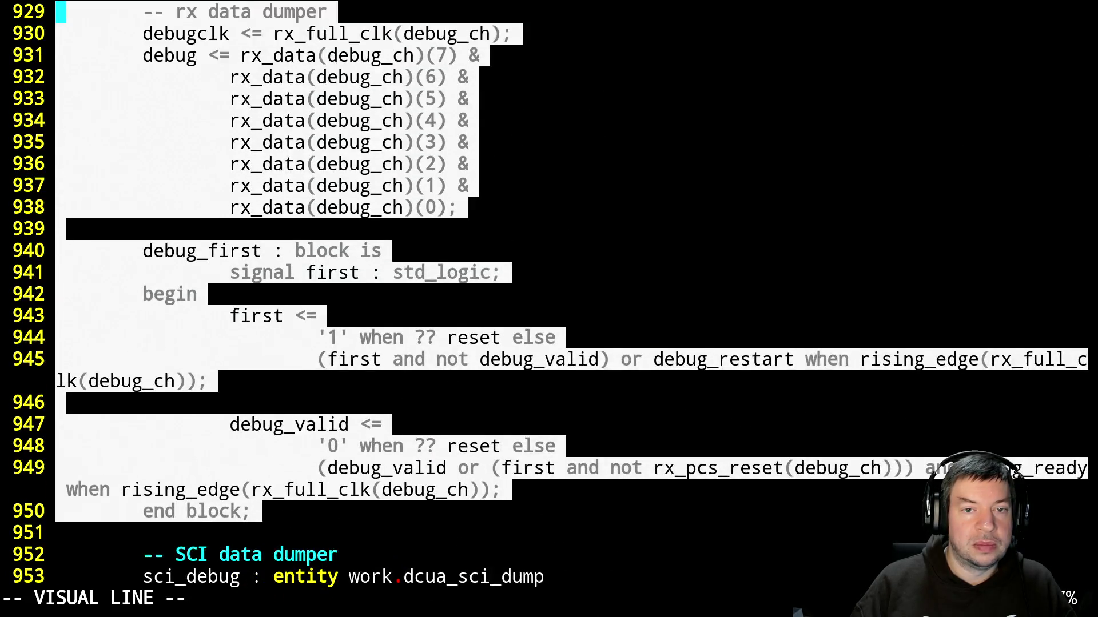
key(j)
key(j)
key(j)
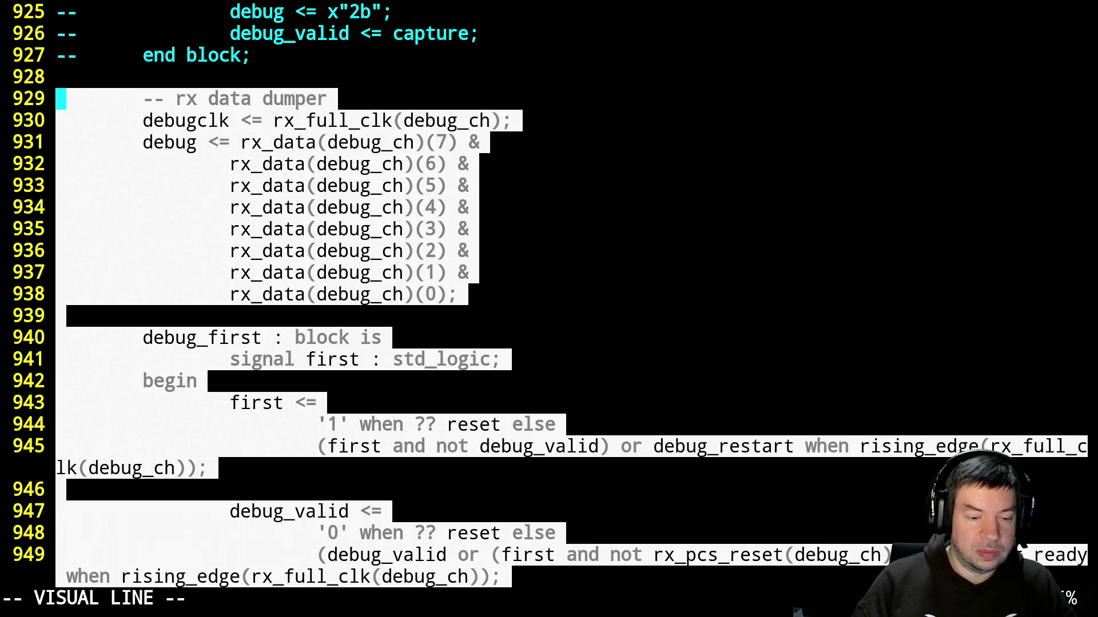
text(:s/^/--/)
key(Up)
key(Down)
key(Return)
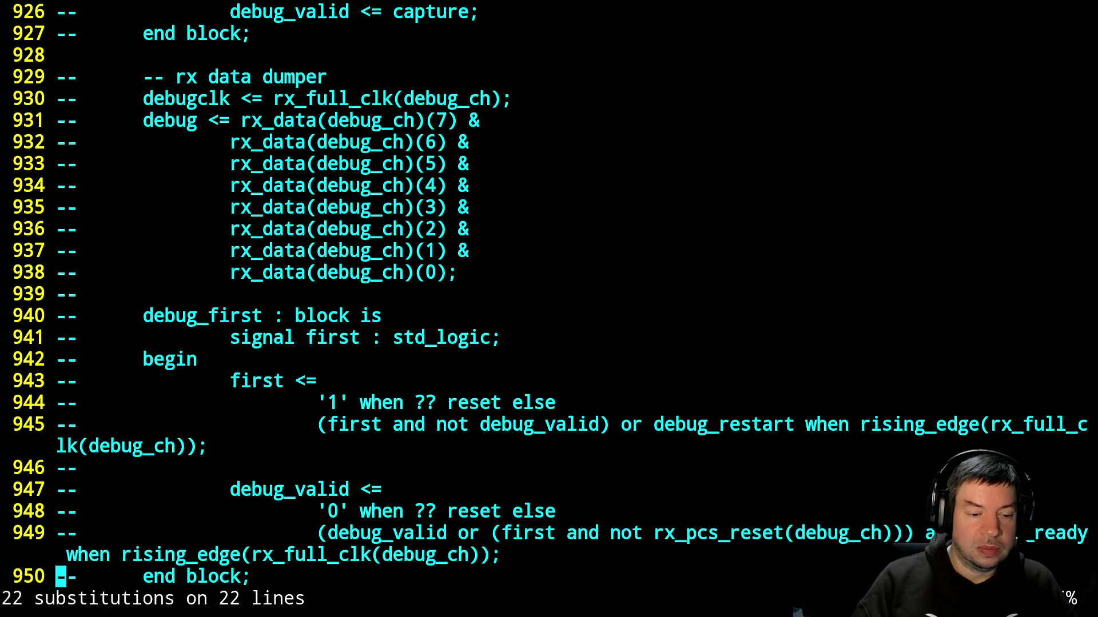
Save pcie.vhdl and suspend Vim to the shell.
text(:w)
key(Return)
key(ctrl+z)
Run make to rebuild the SCI-dumper design and copy the new ecp5_top.svf to malatang.
text(make)
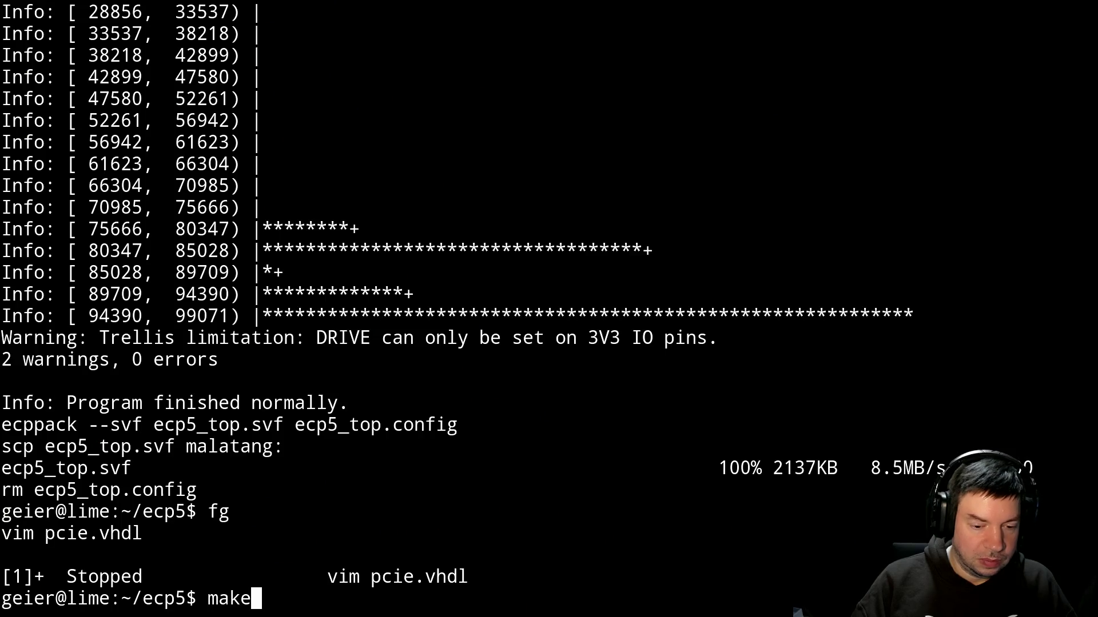
key(Return)
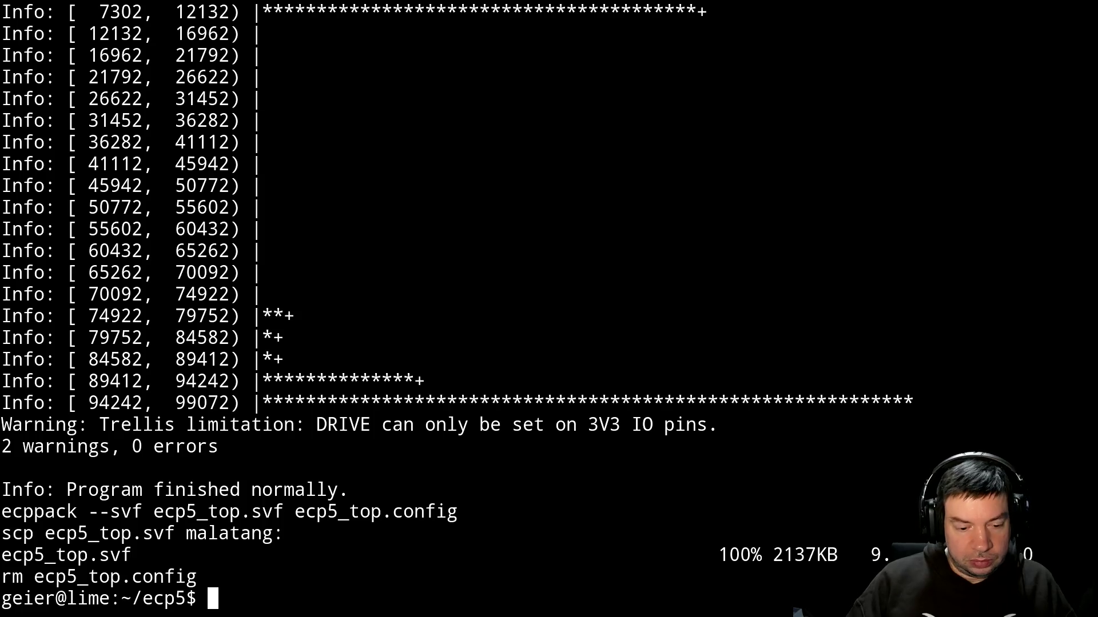
text(make)
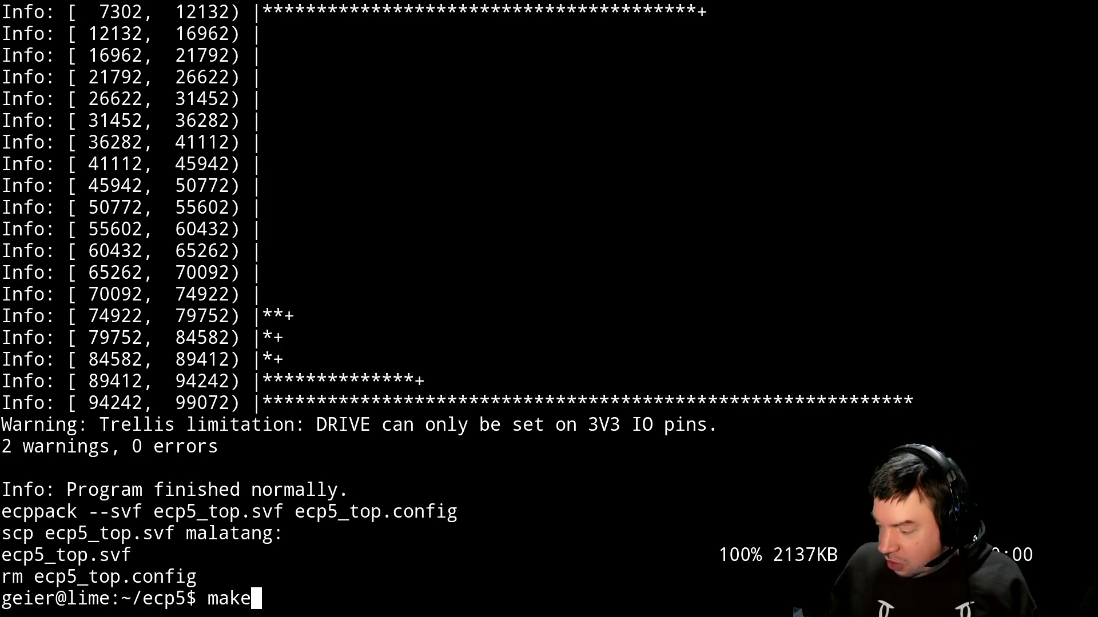
key(alt+Tab)
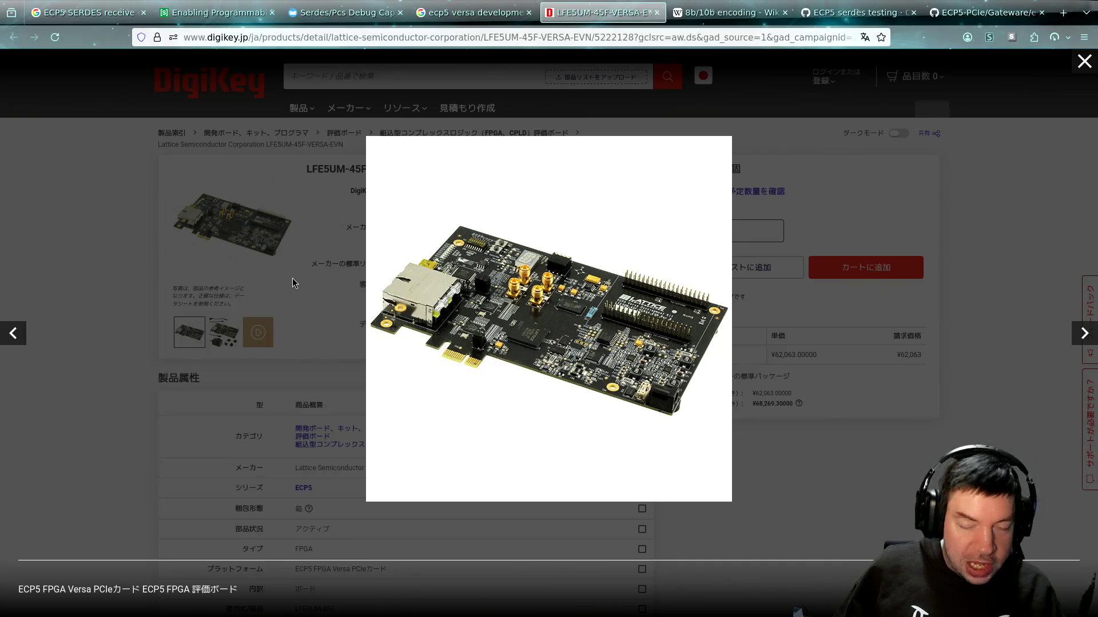
Search Google for thunderscope in a new tab and open the Crowd Supply ThunderScope result.
key(ctrl+t)
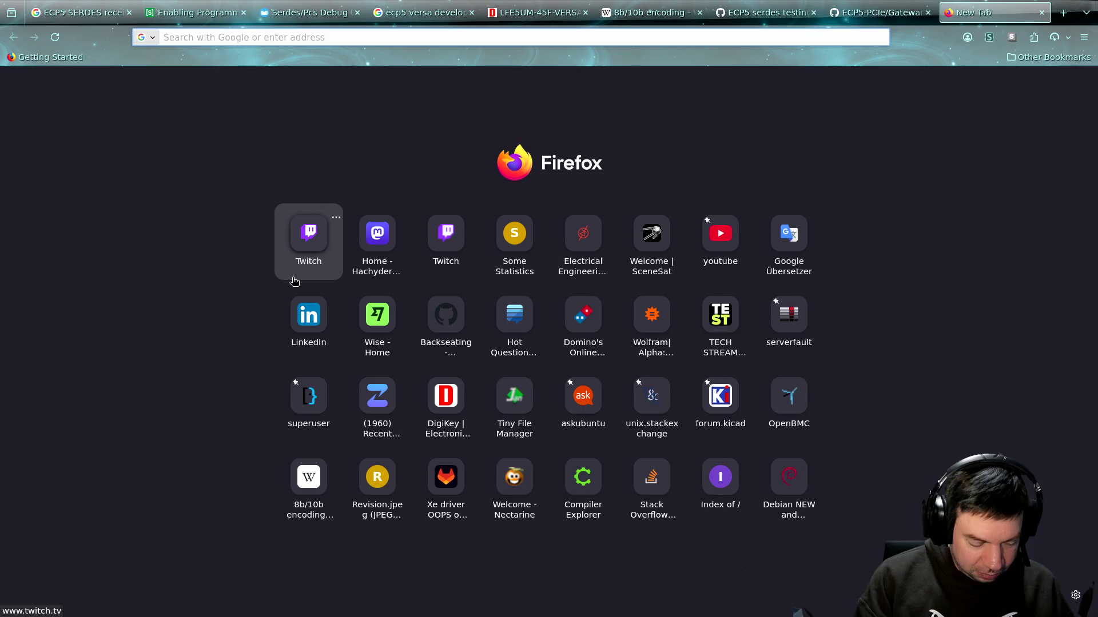
text(thunderscope)
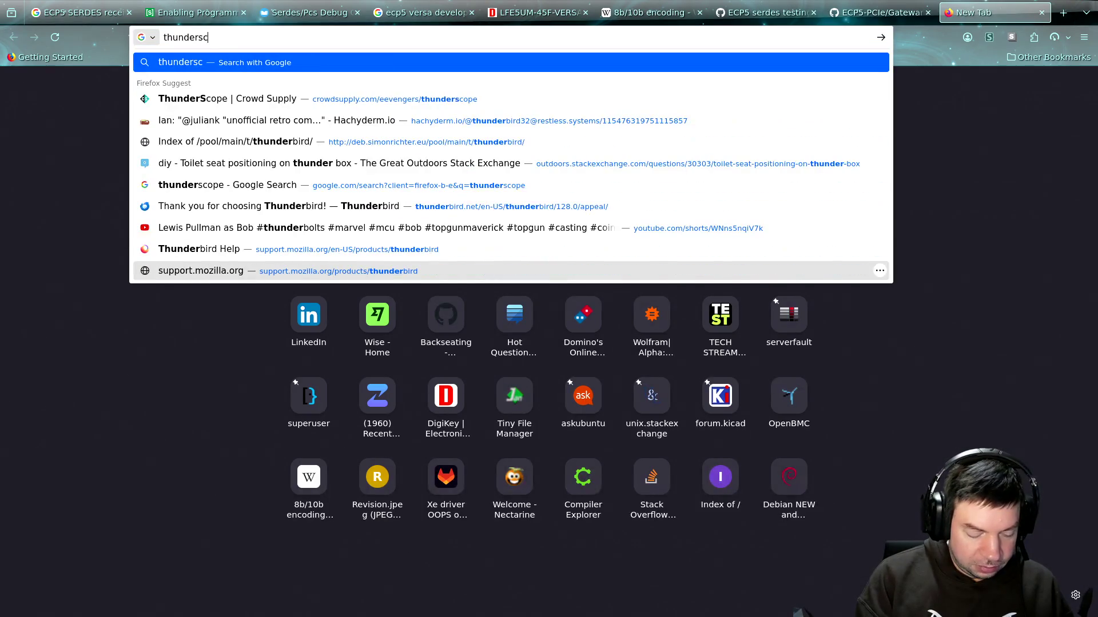
key(Return)
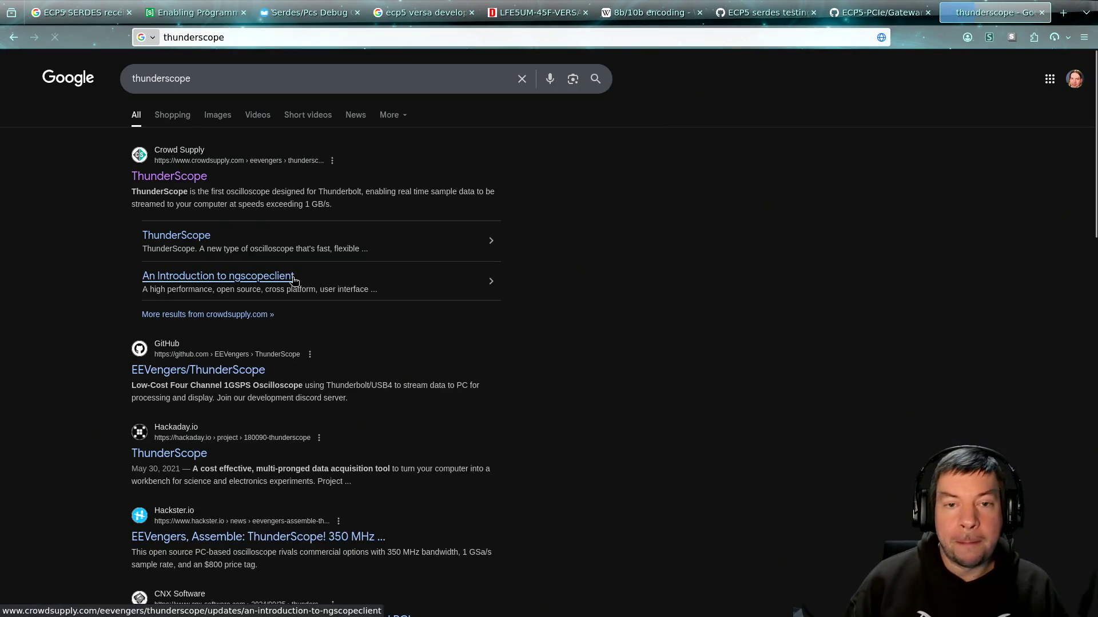
click(169, 176)
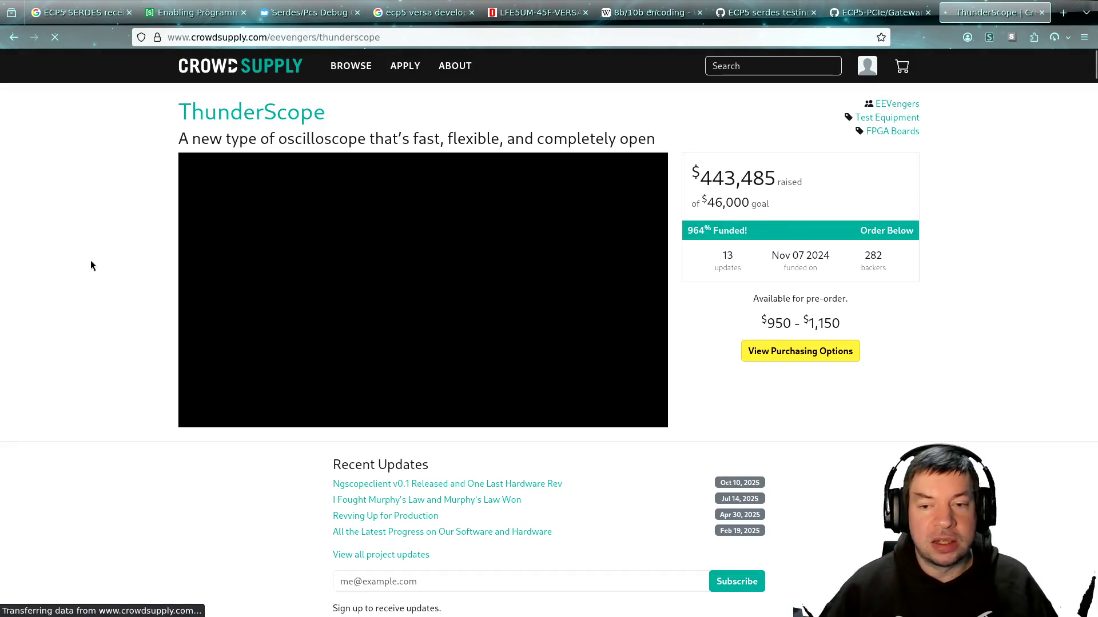
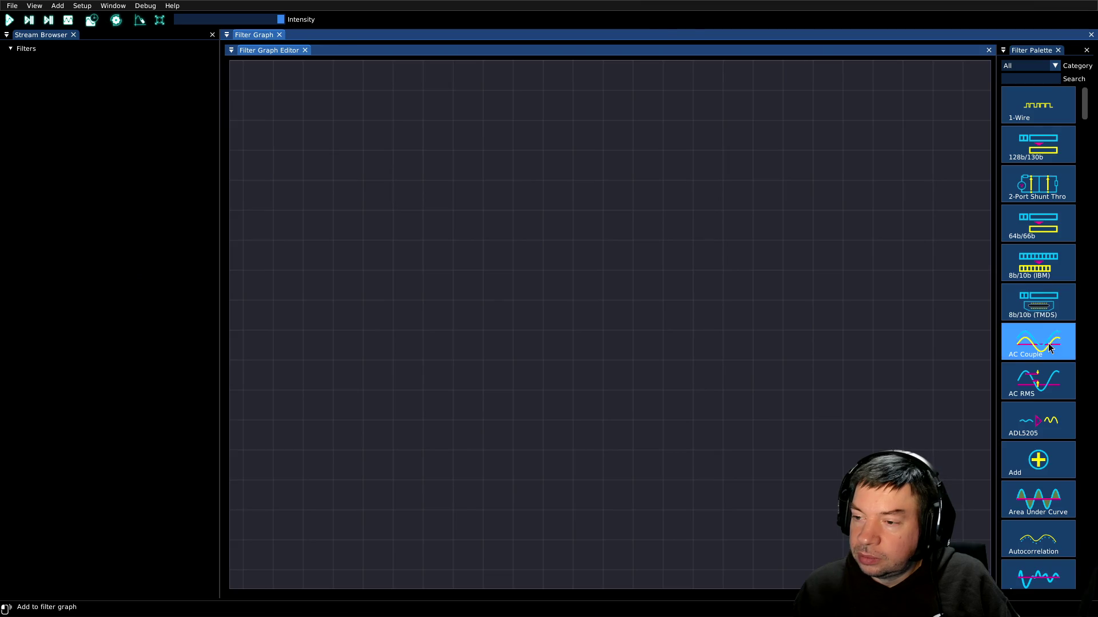
Set the Filter Palette category to Generation.
scroll(1054, 320, down, 4)
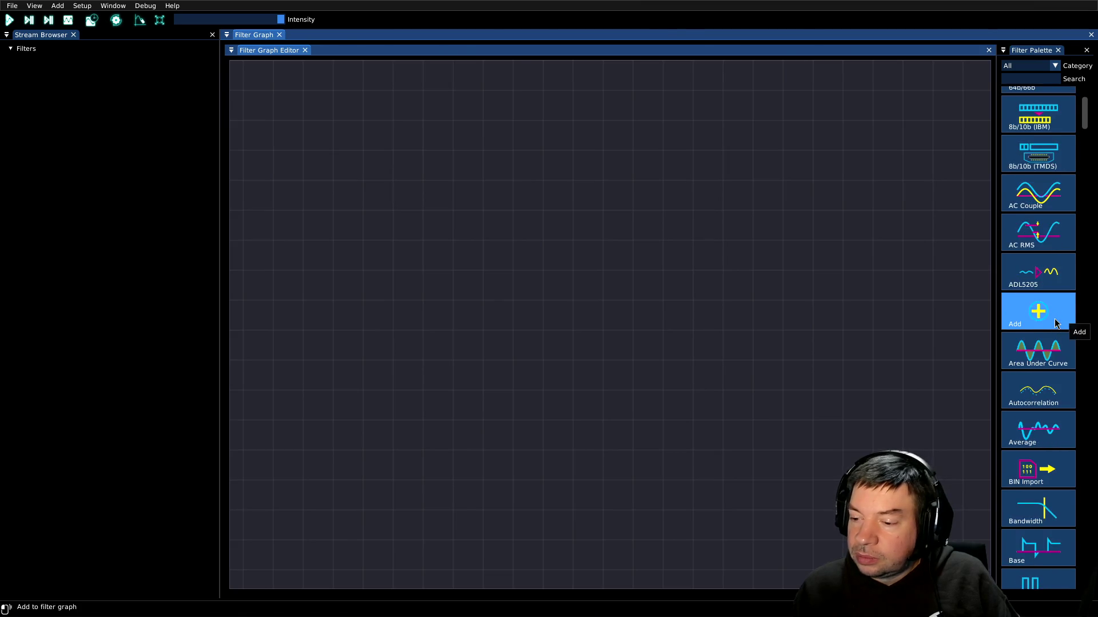
click(1054, 67)
click(1054, 67)
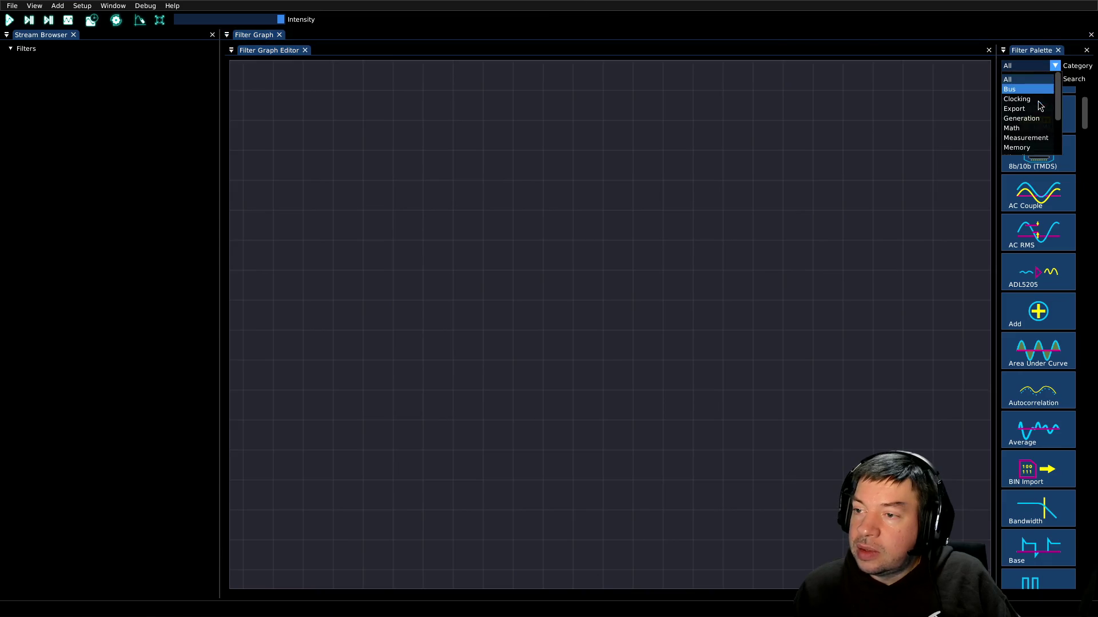
click(1024, 115)
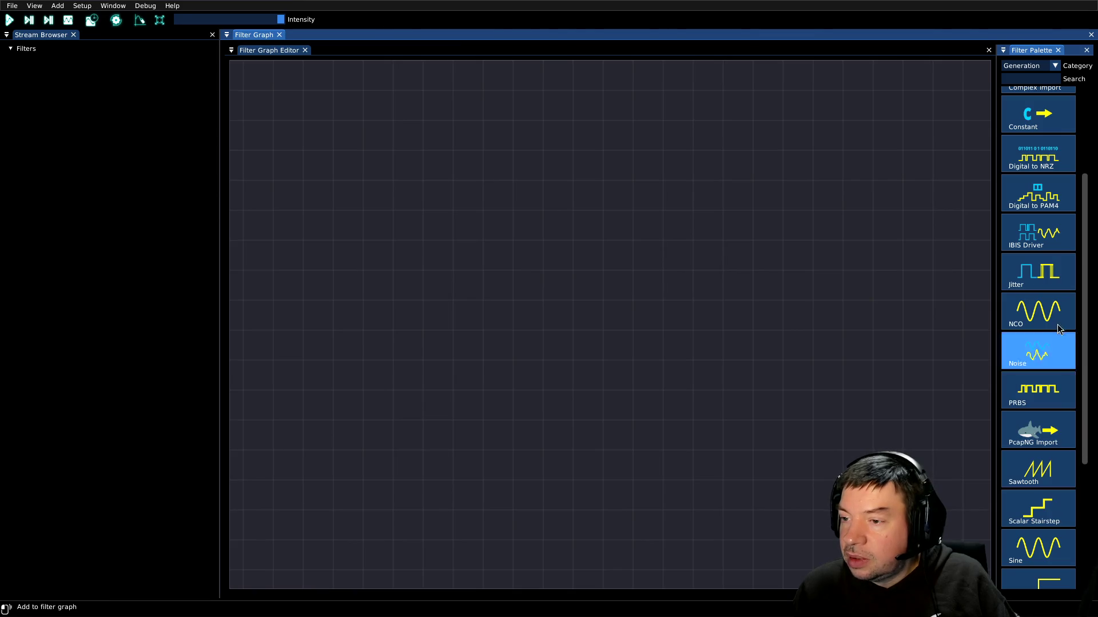
Scroll through the Generation filter tiles to browse the available generators.
scroll(1053, 272, down, 2)
scroll(1053, 271, down, 1)
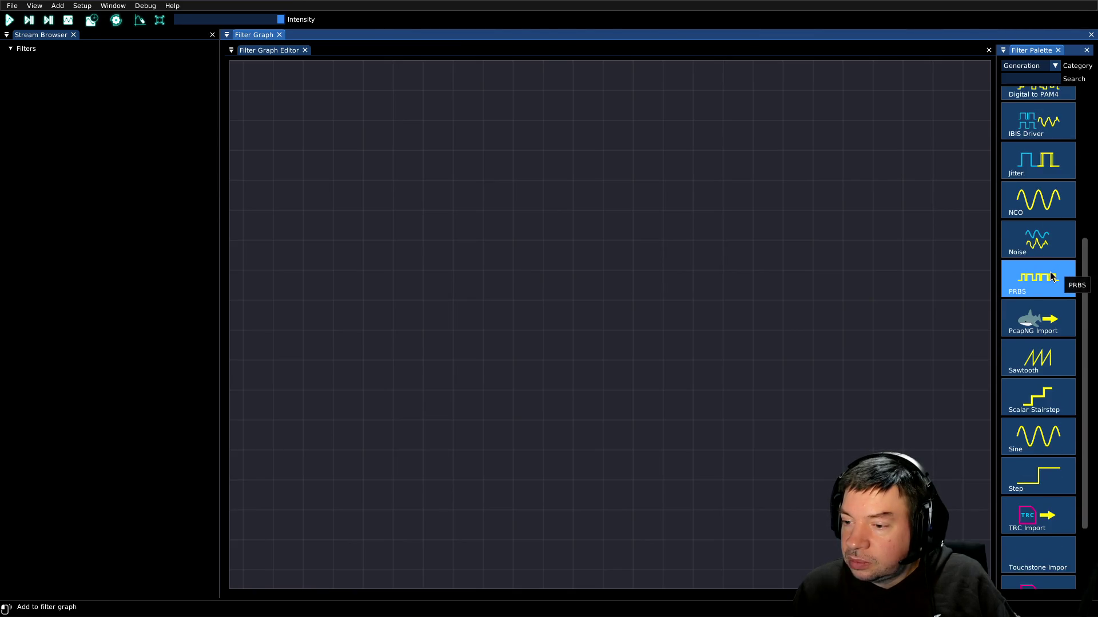
scroll(1046, 277, down, 2)
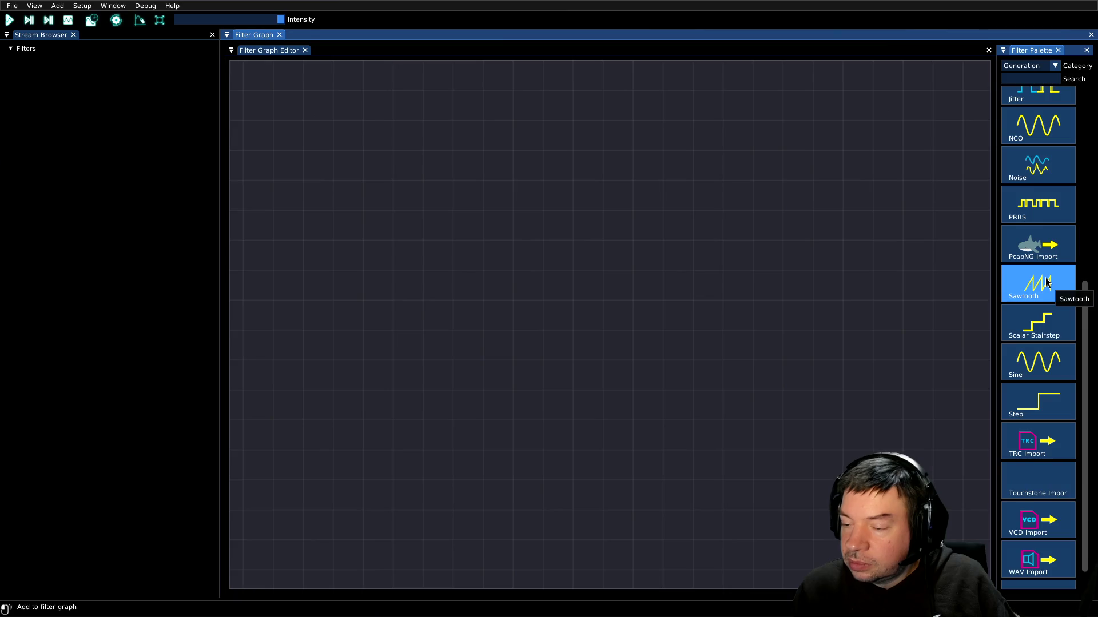
scroll(1047, 283, down, 1)
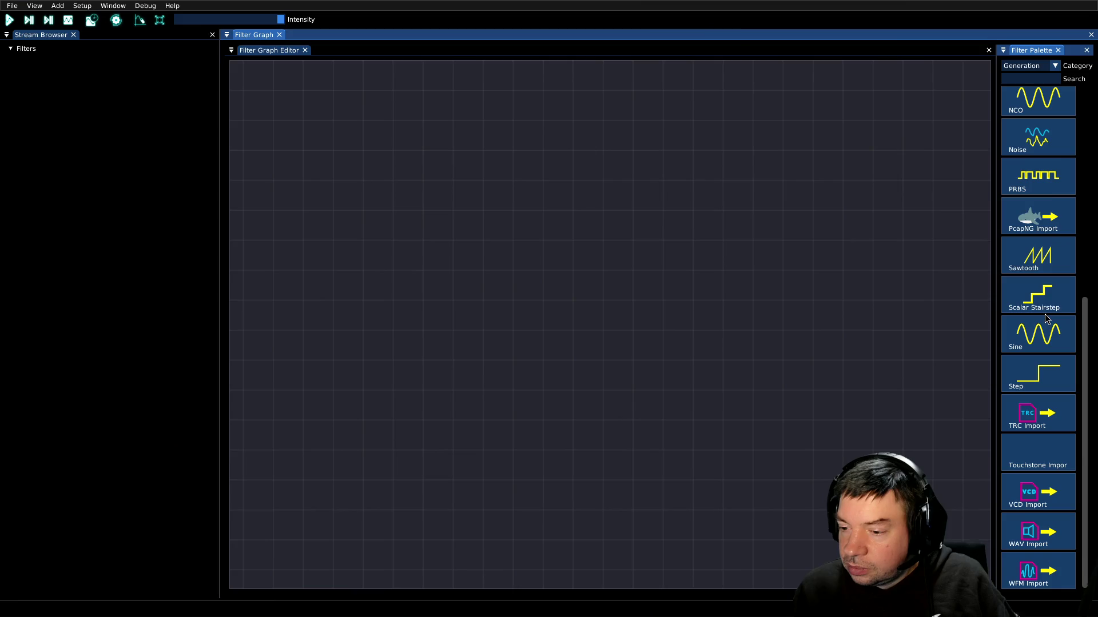
scroll(1045, 314, up, 2)
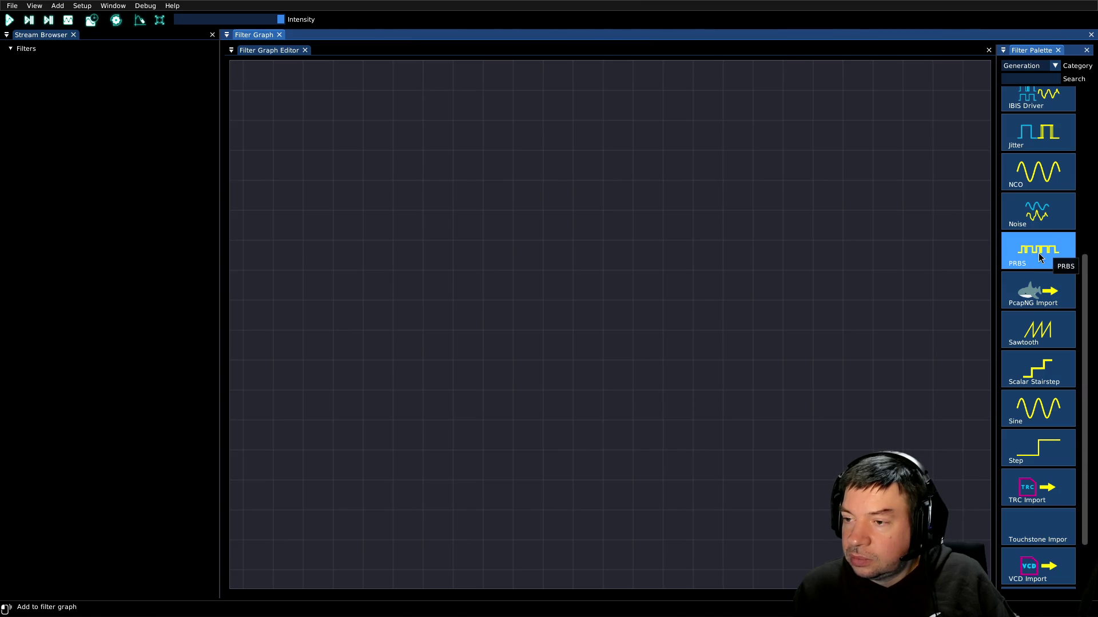
scroll(1036, 268, up, 1)
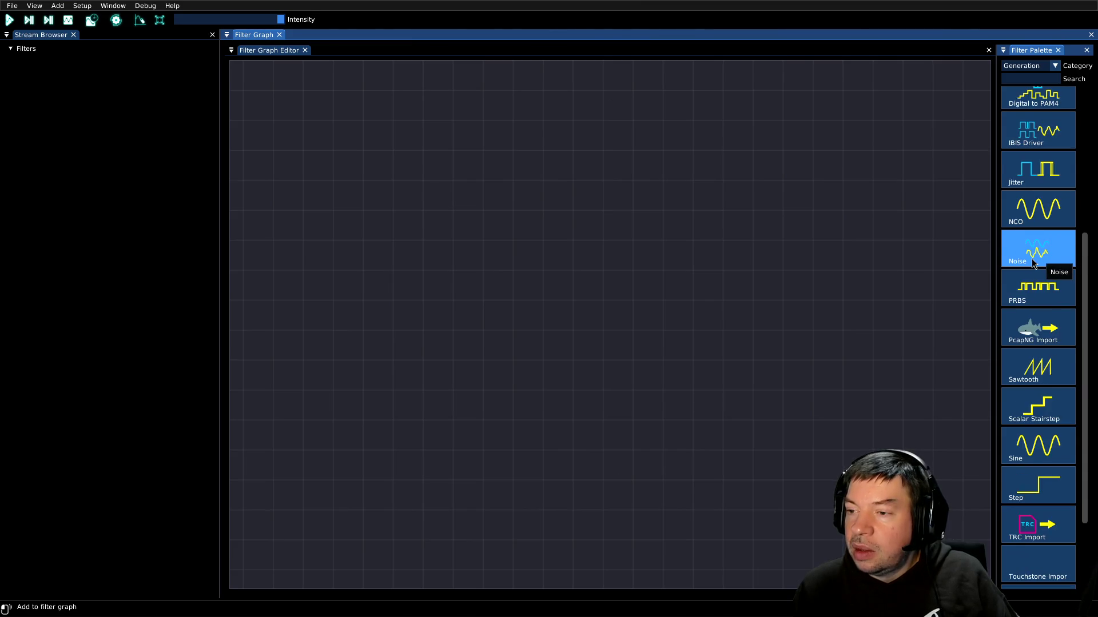
scroll(1036, 329, up, 1)
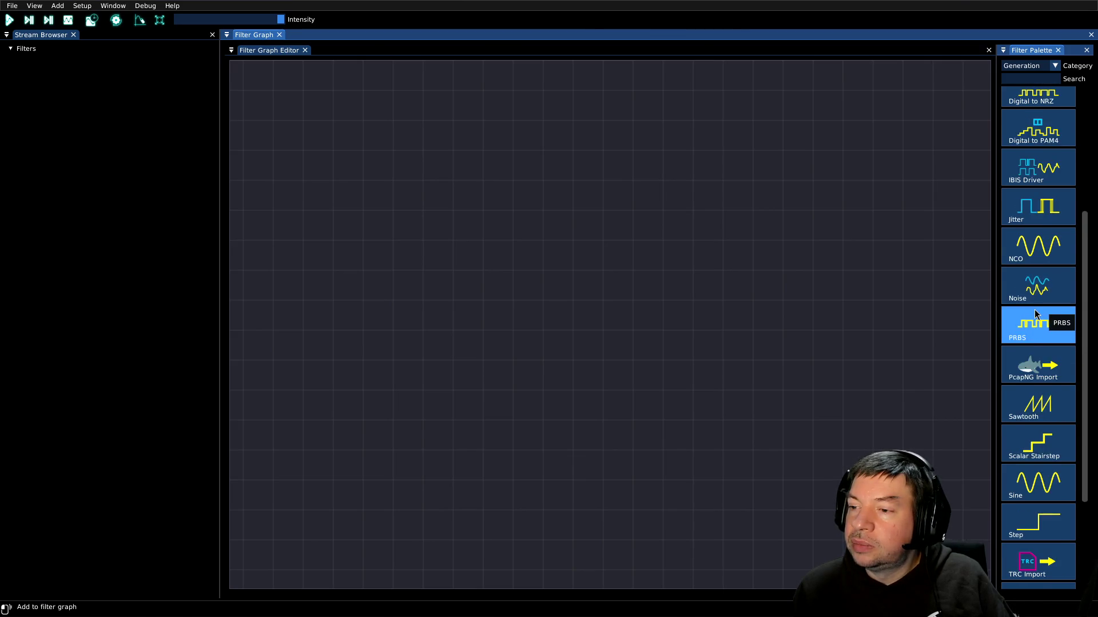
scroll(1035, 311, up, 1)
scroll(1035, 311, up, 2)
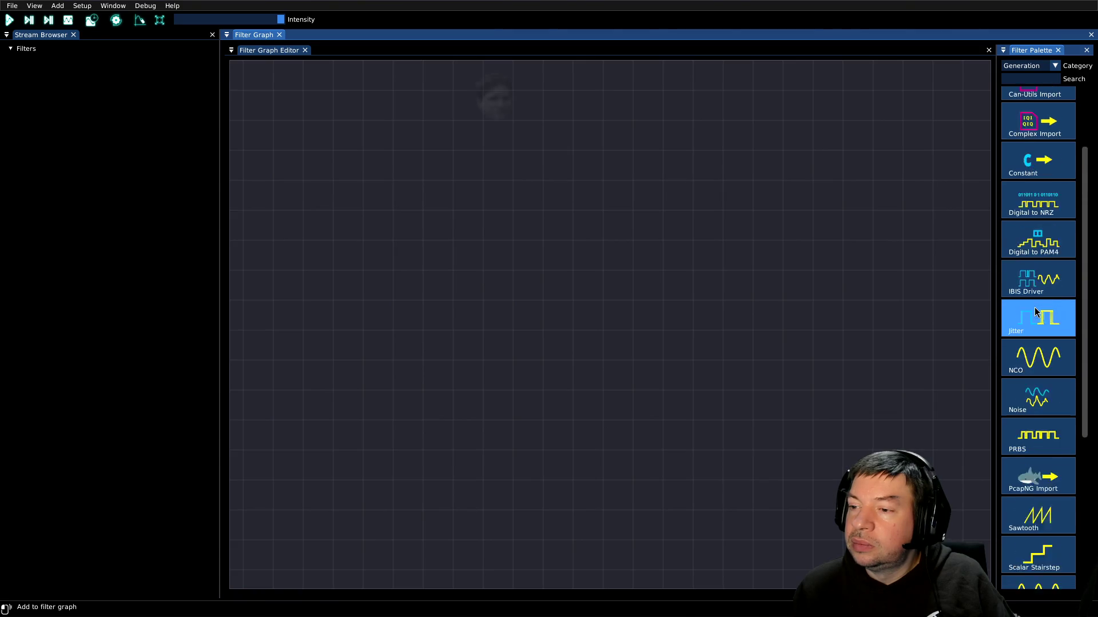
scroll(1040, 310, down, 4)
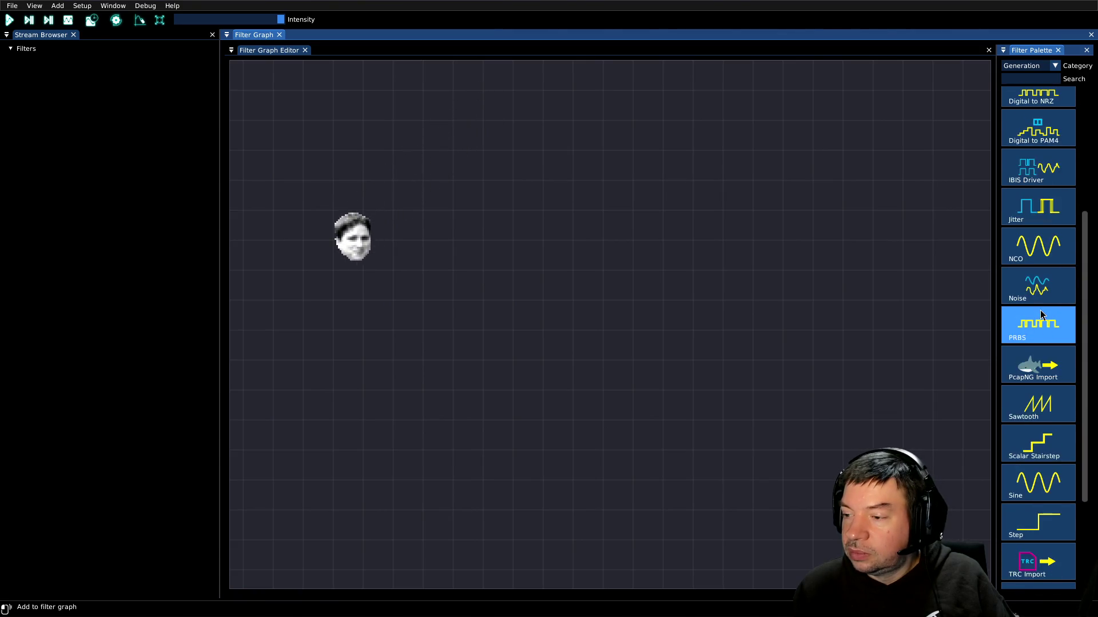
scroll(1041, 309, down, 4)
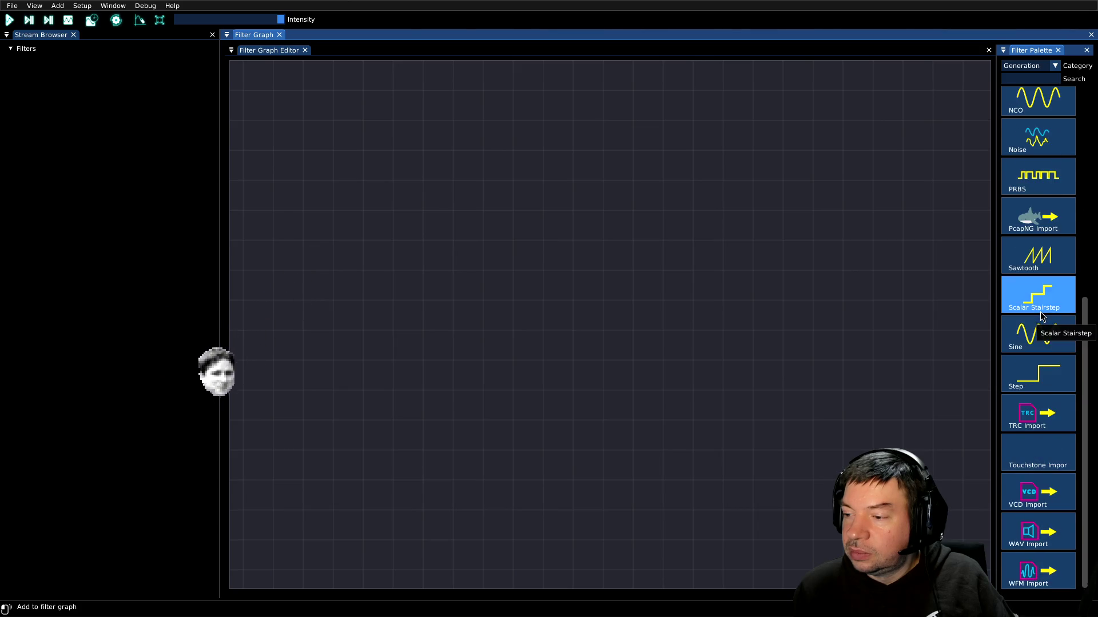
Add Sine_1 and a 10.3125 Gbps PRBS7 generator below it, then check both waveforms.
mouse_move(1043, 341)
mouse_down()
mouse_move(803, 303)
mouse_move(334, 197)
mouse_move(351, 200)
mouse_up()
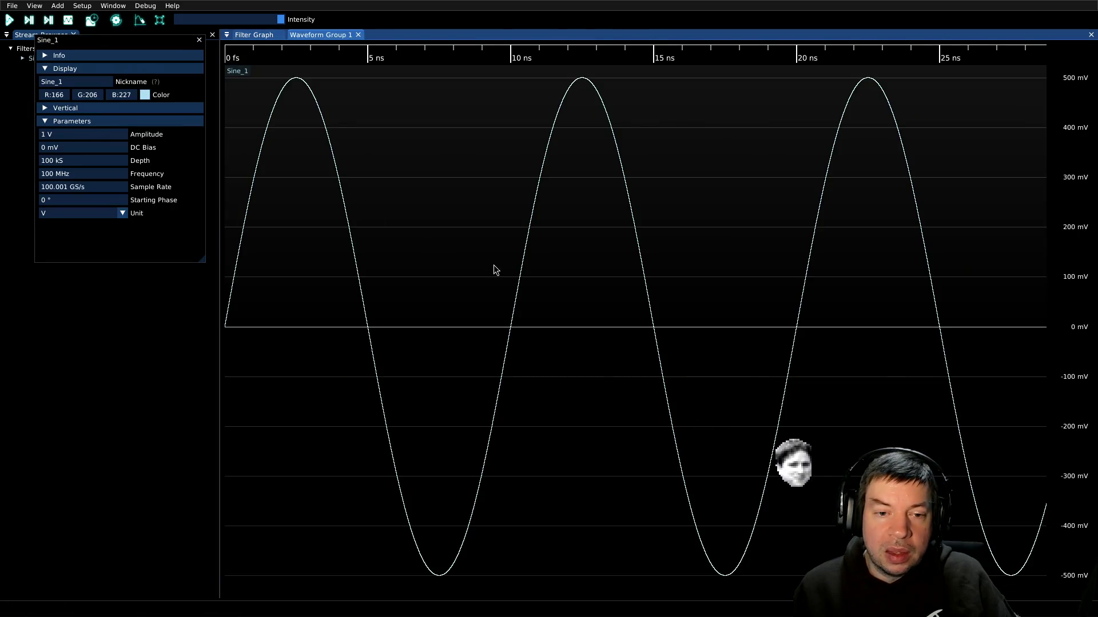
click(253, 35)
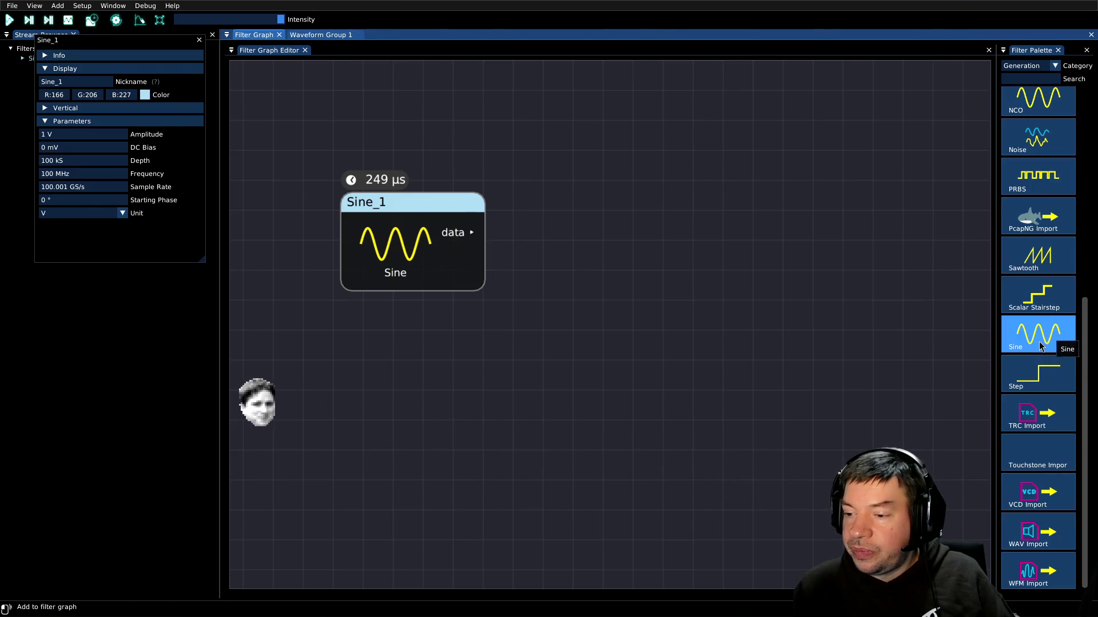
drag(1038, 174, 403, 366)
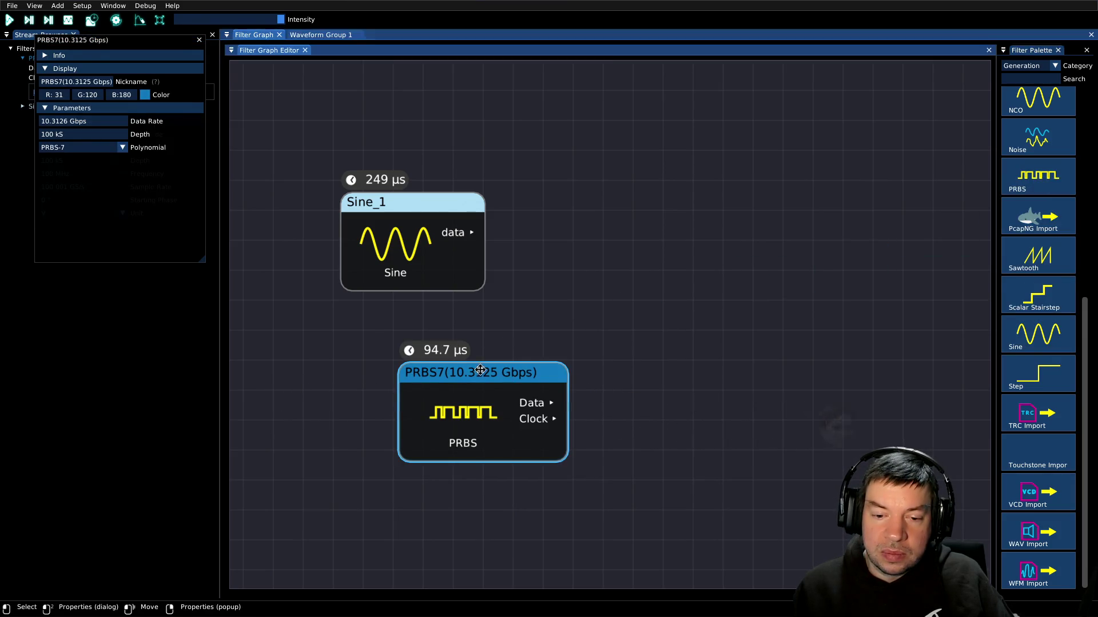
drag(512, 363, 452, 364)
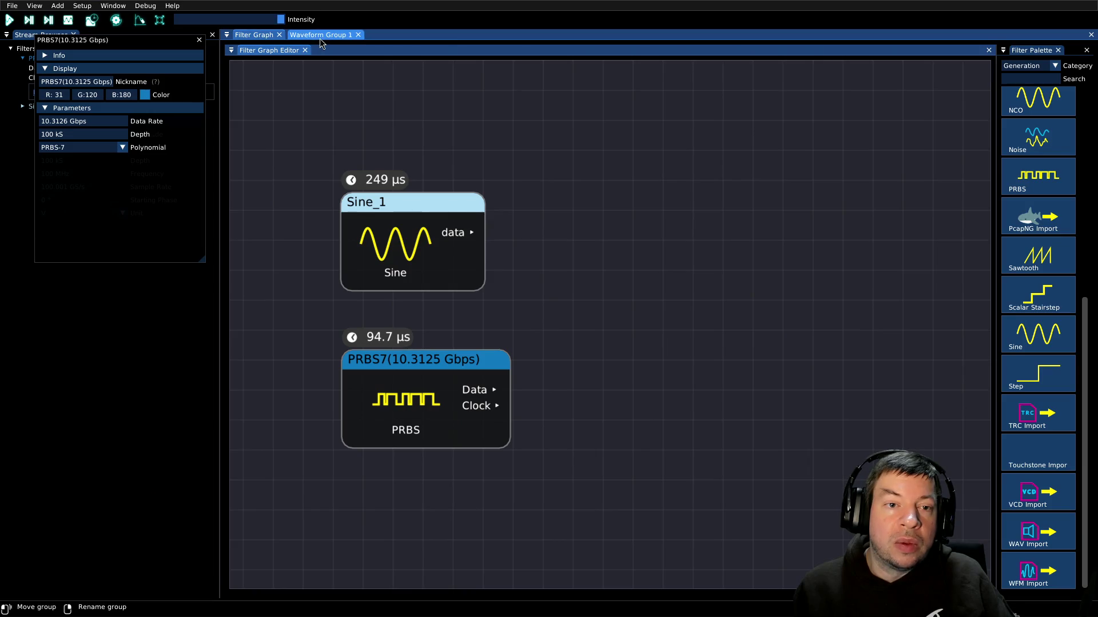
click(320, 37)
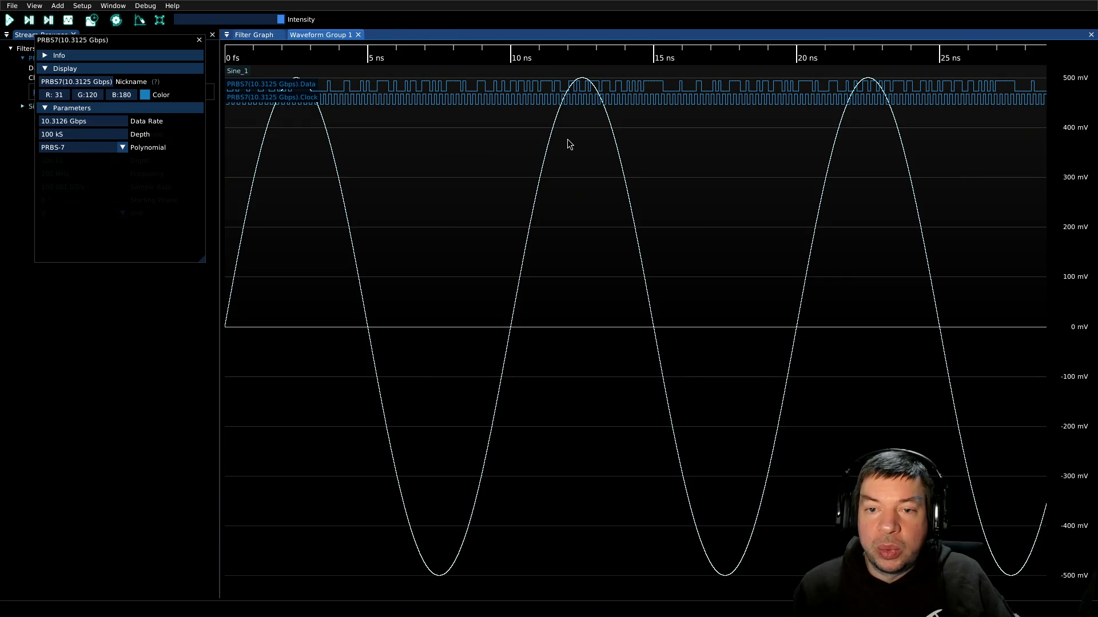
click(254, 35)
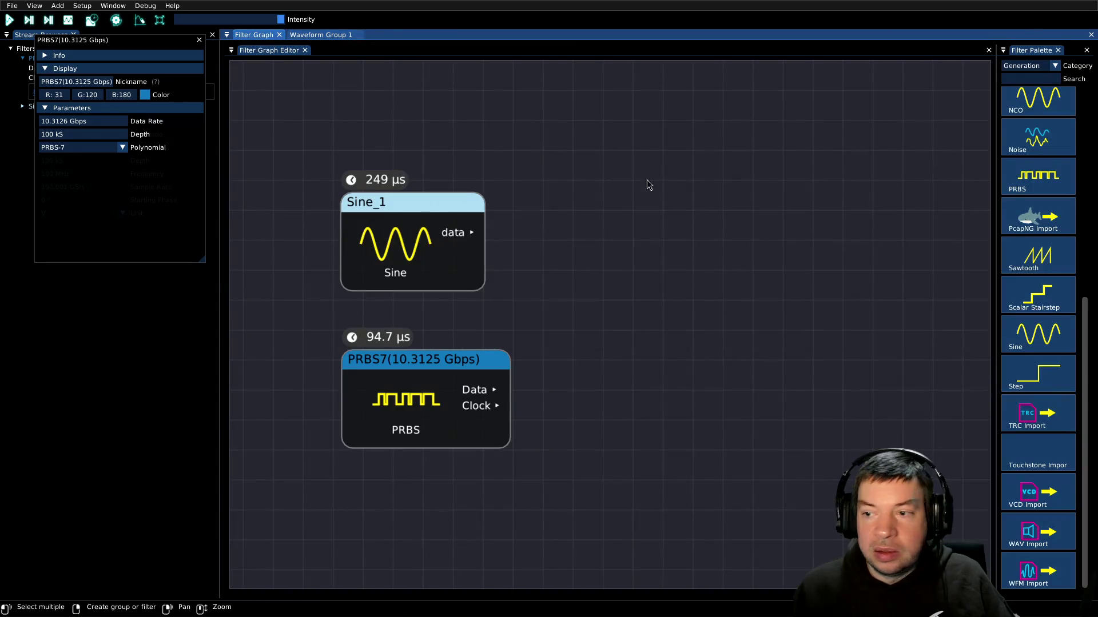
From the Math filters, add a Multiply_1 block and wire PRBS Data into its b input.
click(1057, 67)
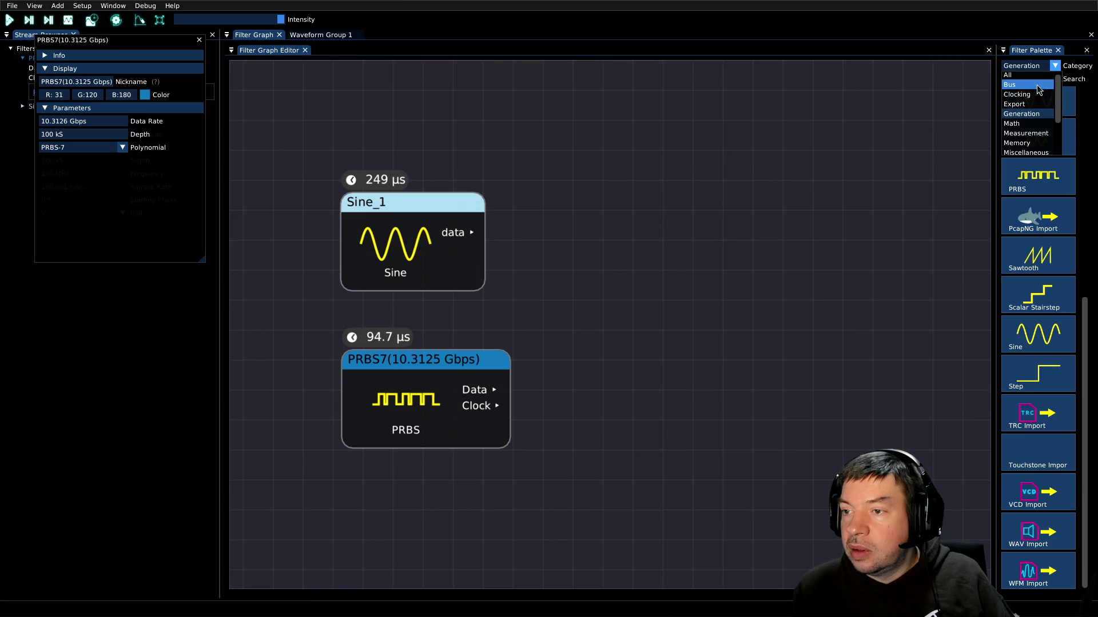
click(1012, 123)
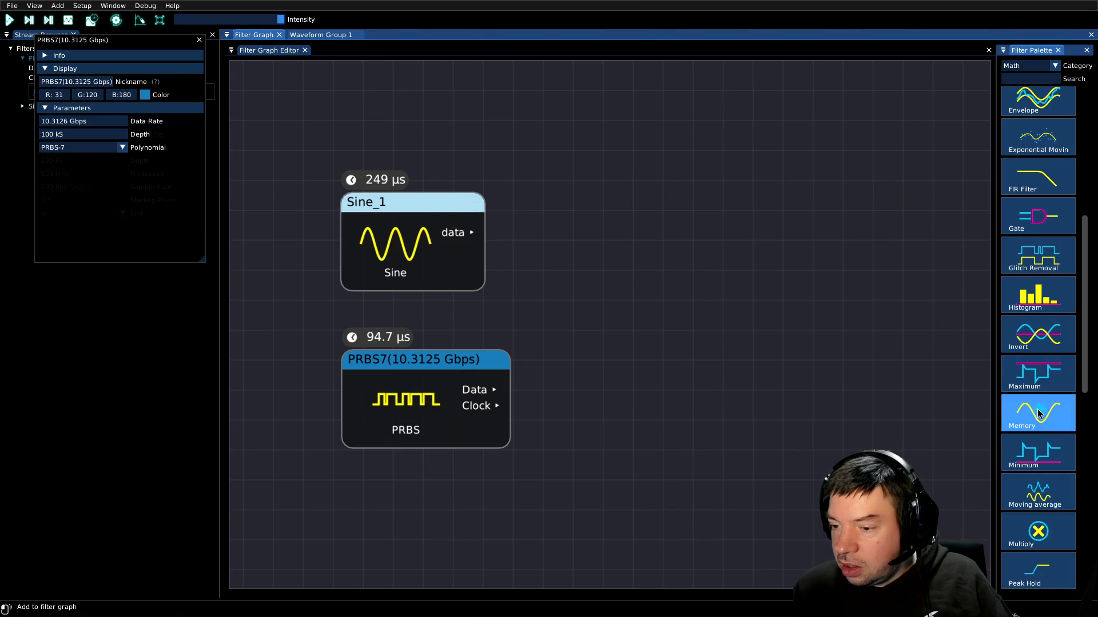
scroll(1037, 400, down, 4)
mouse_move(1029, 390)
mouse_down()
mouse_move(620, 300)
mouse_move(598, 309)
mouse_up()
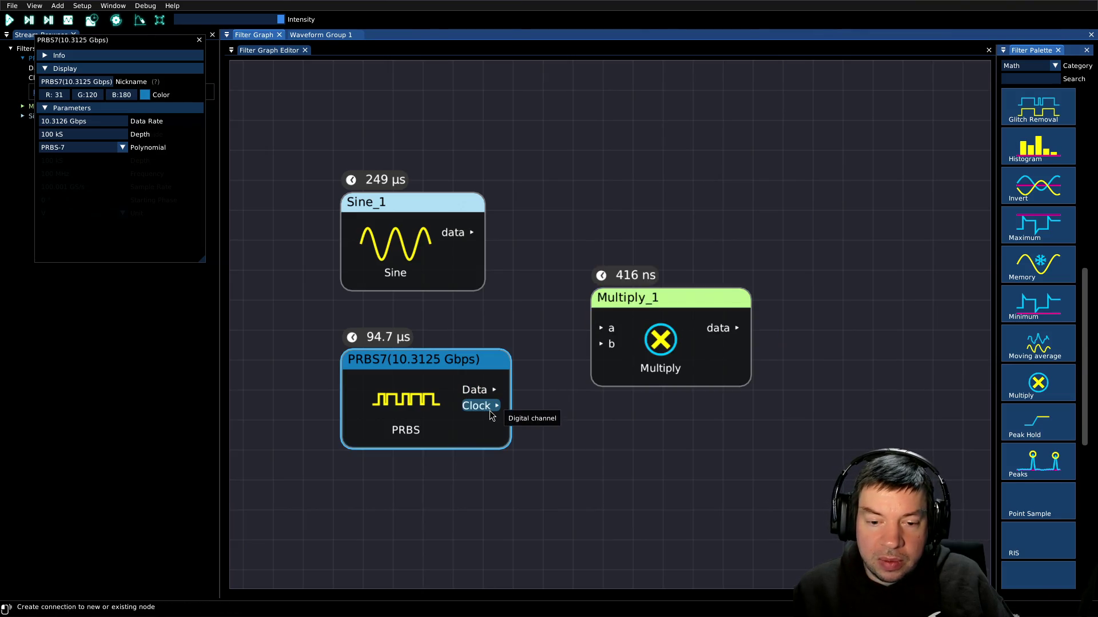
mouse_move(483, 392)
mouse_down()
mouse_move(599, 344)
mouse_move(506, 399)
mouse_up()
Check the PRBS7 node's properties and move it to the bottom of the canvas.
click(533, 347)
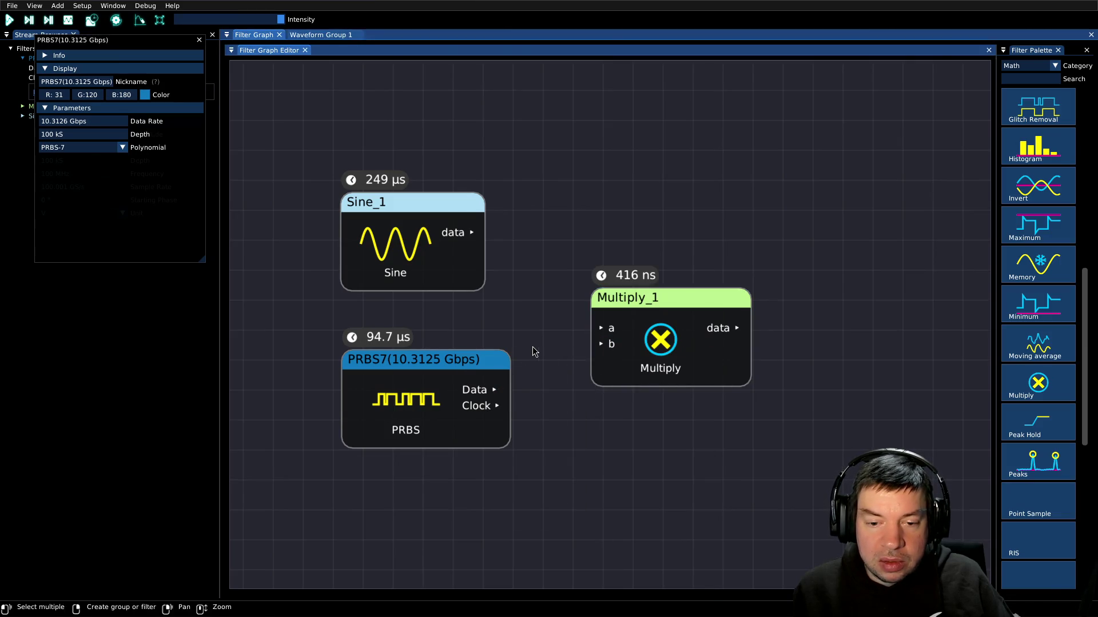
right_click(471, 362)
click(447, 365)
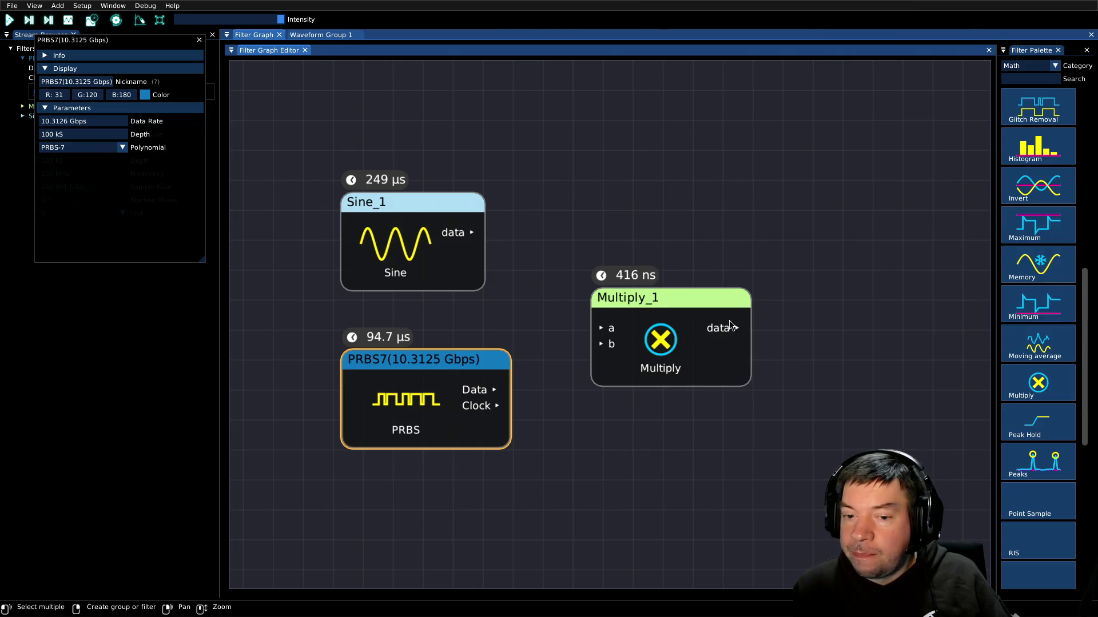
right_click(396, 362)
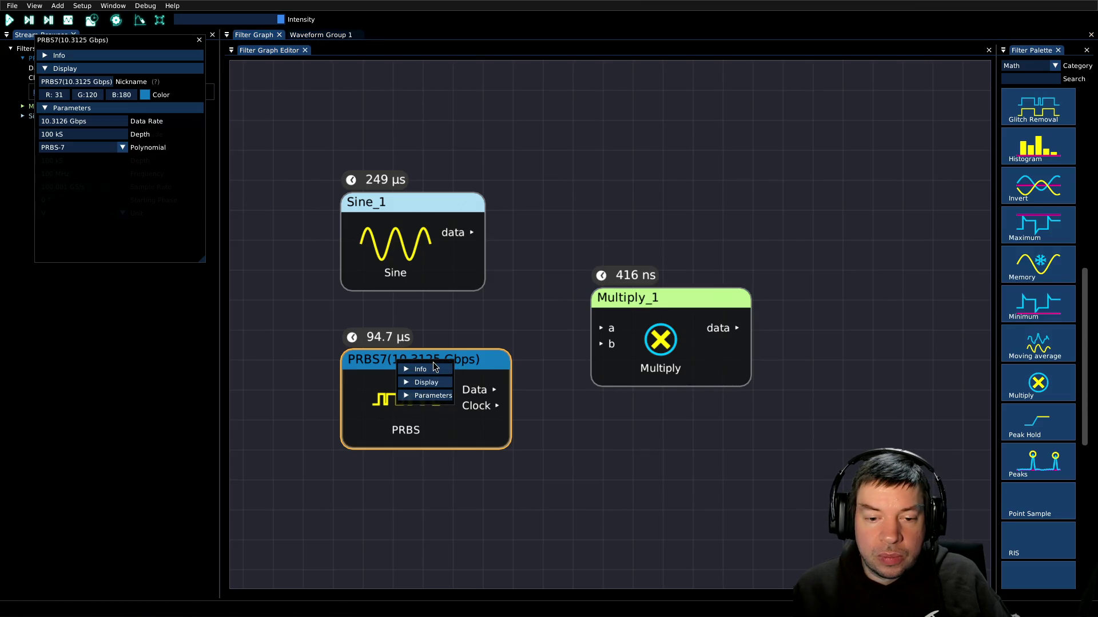
click(355, 389)
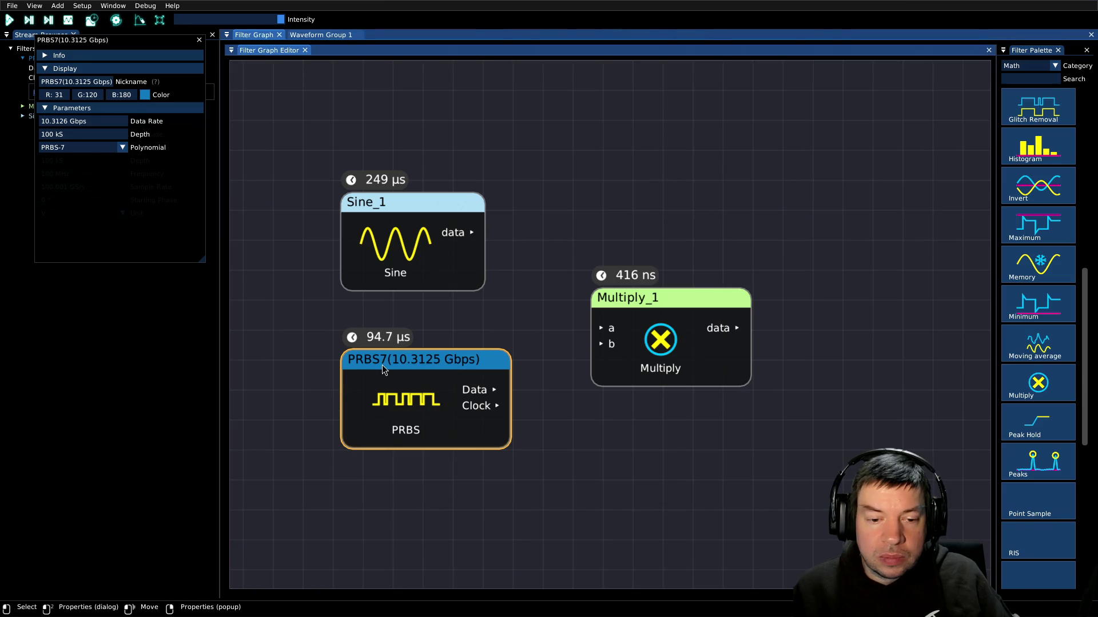
drag(382, 368, 322, 577)
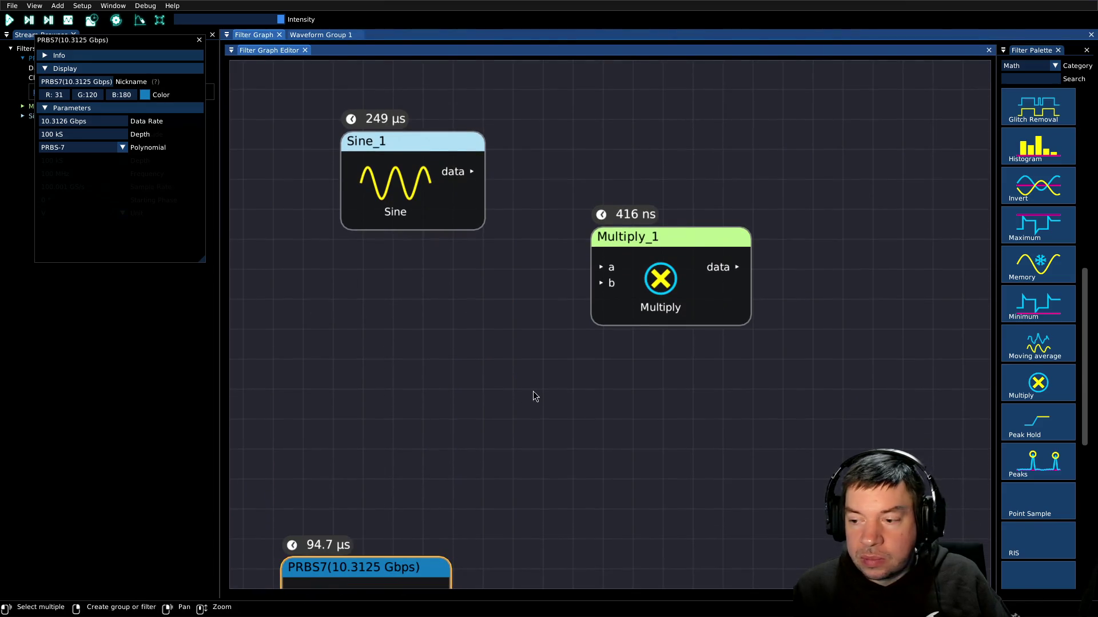
Add Clip_1 fed by Sine_1, wiring Clip_1 to Multiply_1 b and Sine_1 to Multiply_1 a.
drag(1089, 386, 1089, 367)
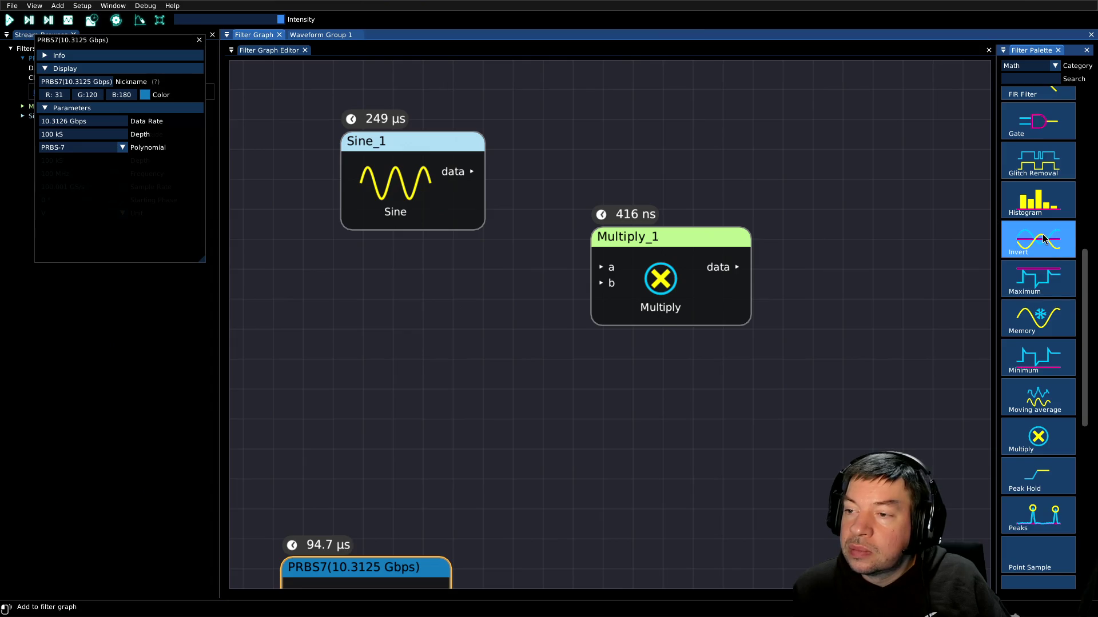
drag(1089, 273, 1092, 139)
mouse_move(1056, 199)
mouse_down()
mouse_move(498, 371)
mouse_move(399, 281)
mouse_move(469, 290)
mouse_up()
drag(396, 153, 295, 146)
mouse_move(375, 164)
mouse_down()
mouse_move(429, 212)
mouse_move(444, 336)
mouse_up()
drag(591, 337, 629, 264)
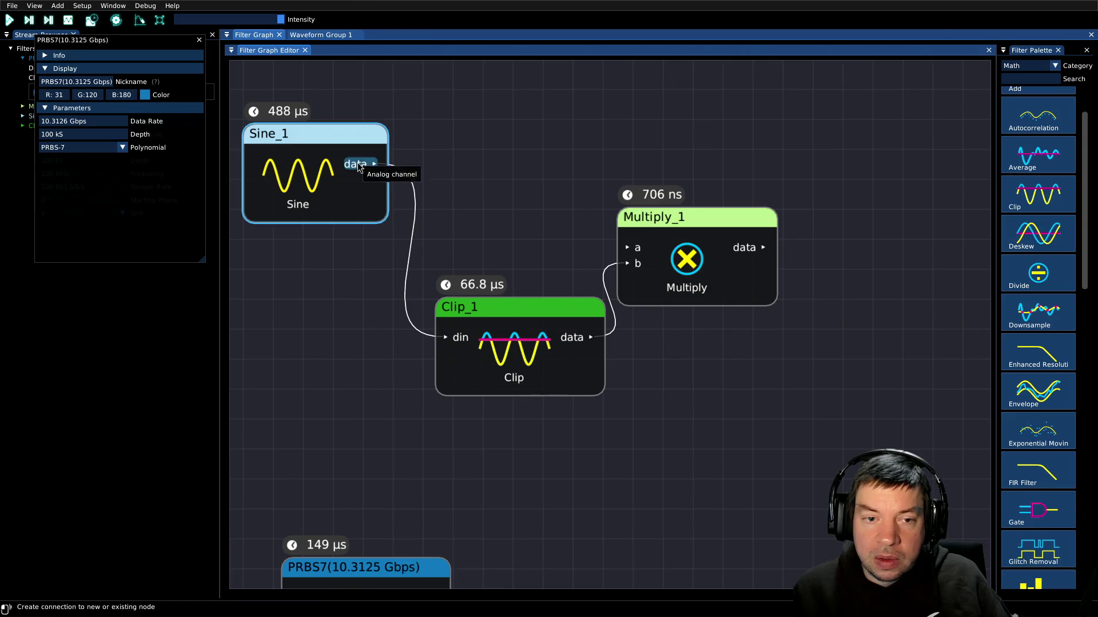
mouse_move(358, 166)
mouse_down()
mouse_move(572, 184)
mouse_move(629, 249)
mouse_up()
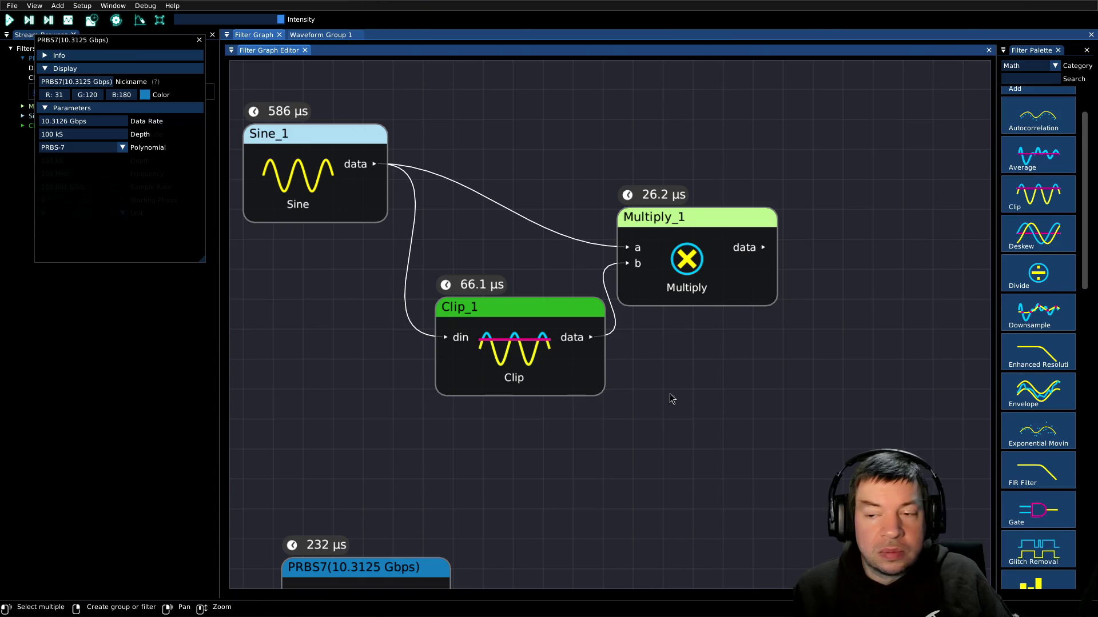
click(314, 34)
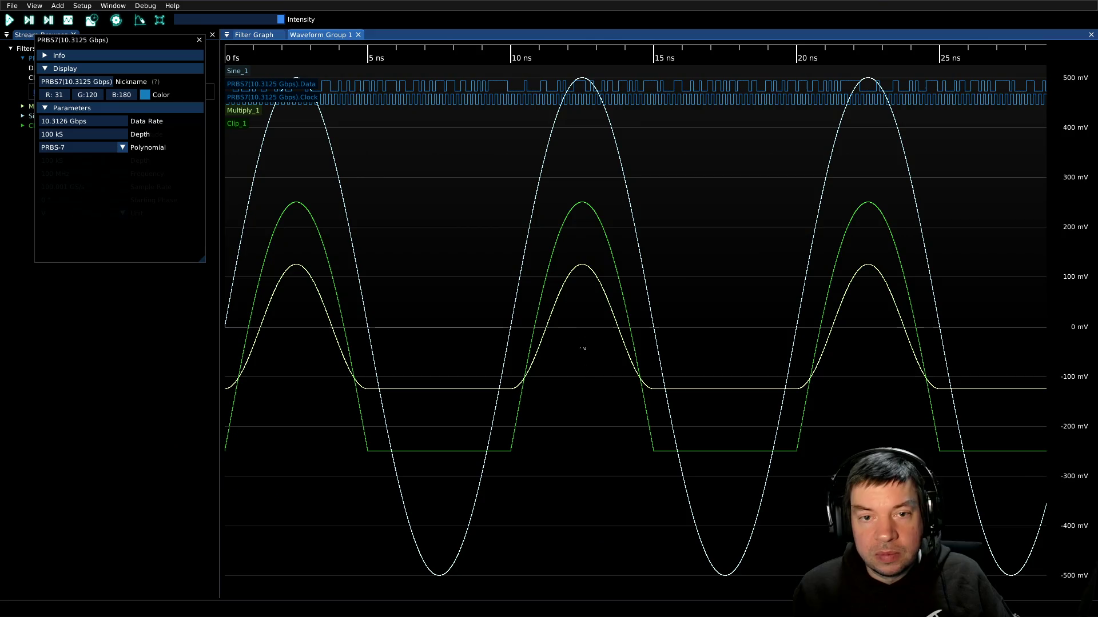
Review the sine, clipped and multiplied traces, then exit ngscopeclient via File > Exit.
mouse_move(296, 89)
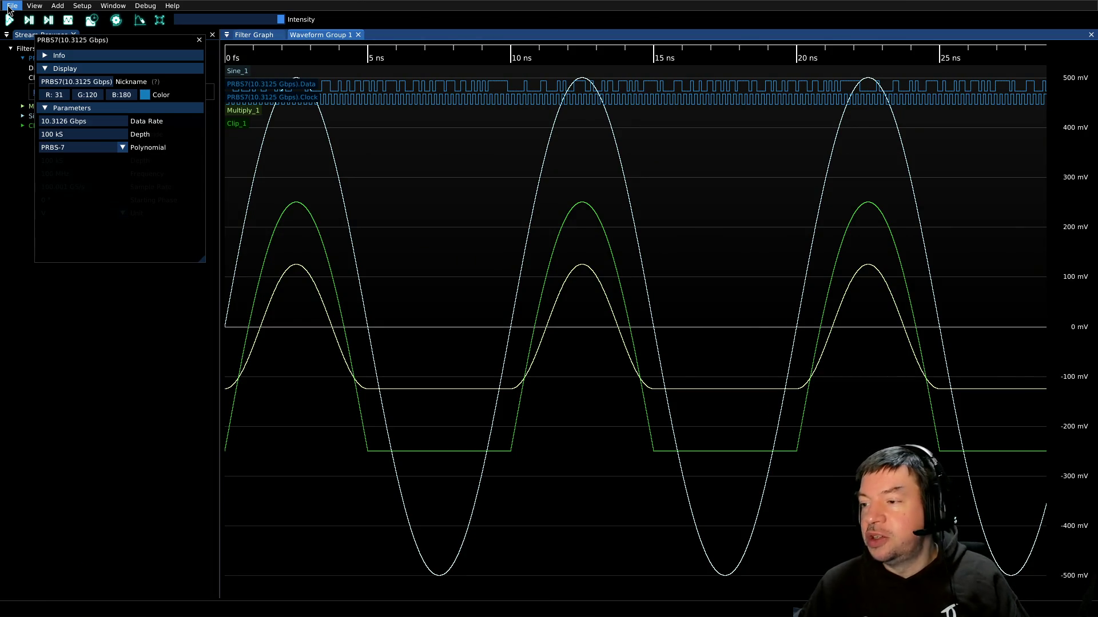
click(9, 8)
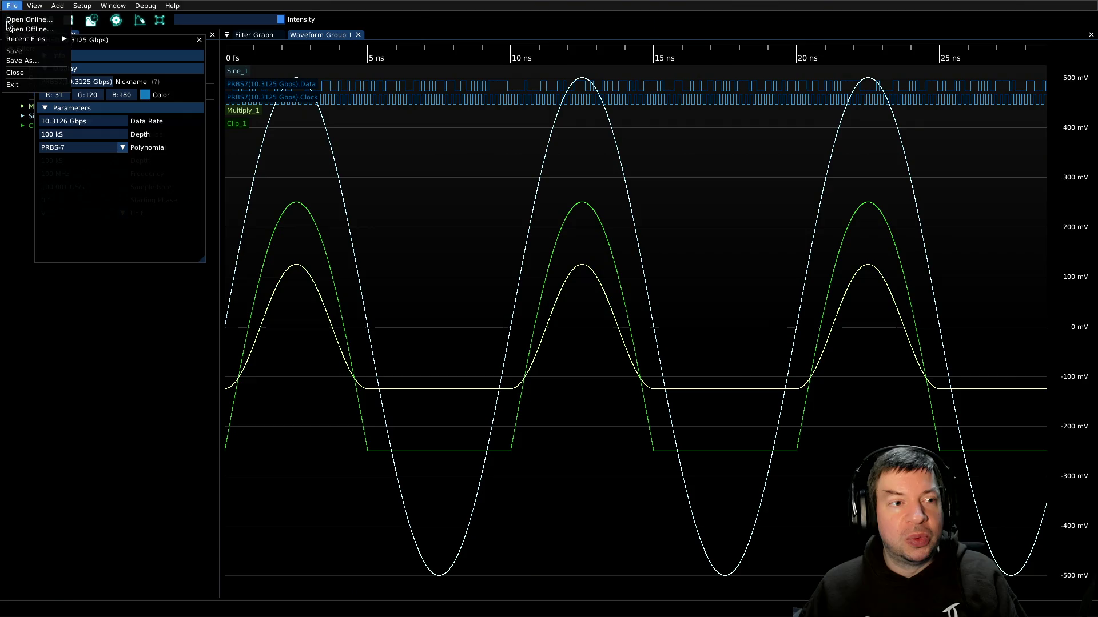
click(13, 84)
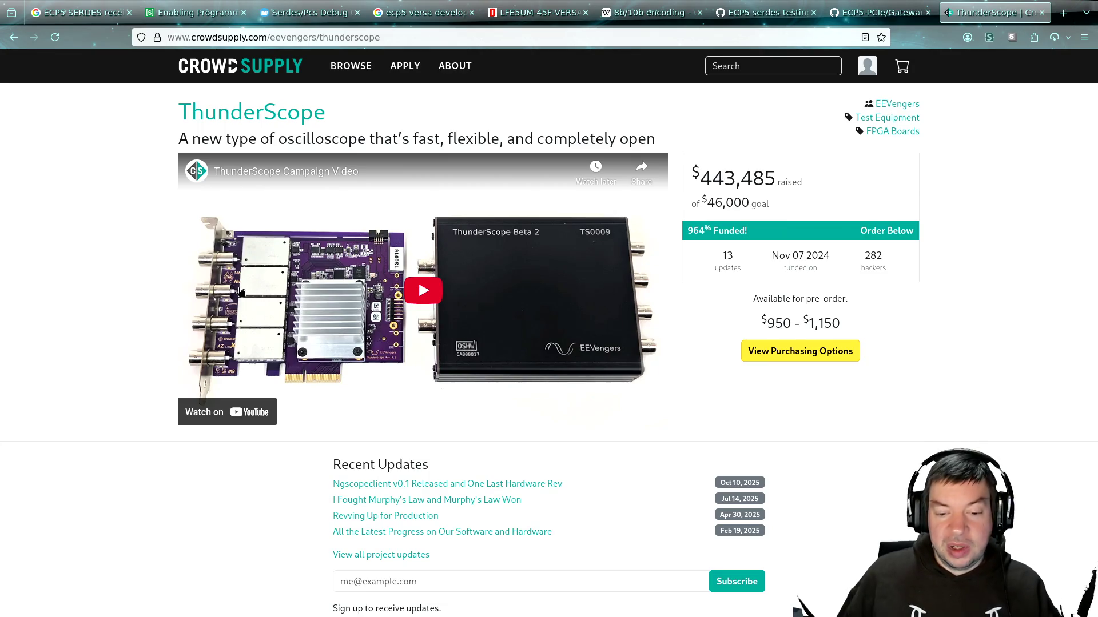
Close the ThunderScope tab with Ctrl+W and switch to the terminal window.
key(ctrl+w)
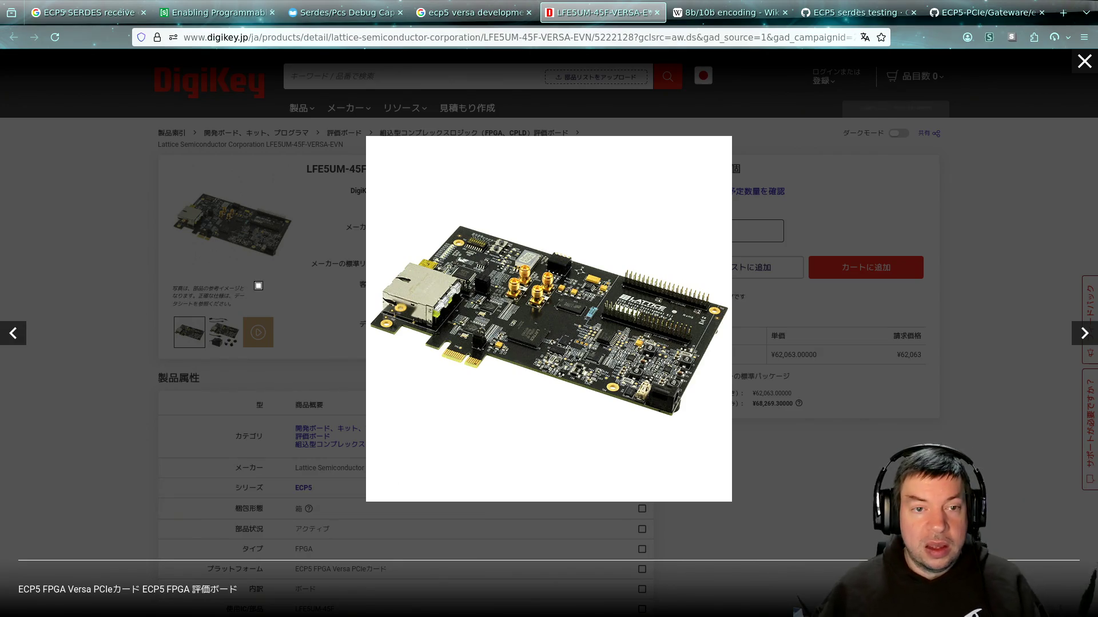
key(alt+Tab)
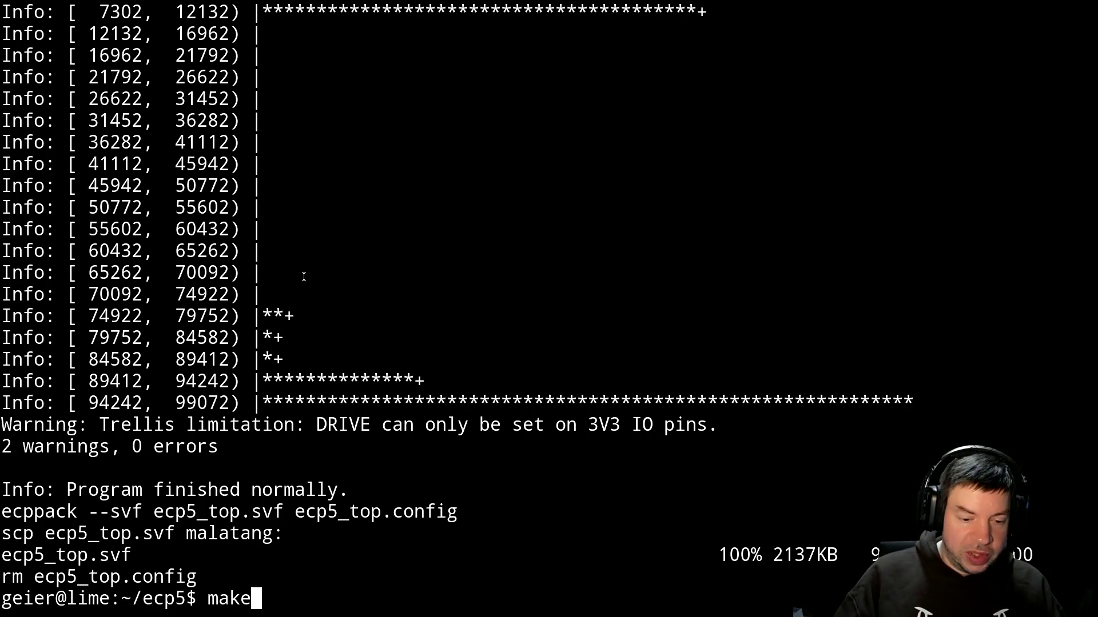
Run make to copy ecp5_top.svf to malatang, then mark an ee byte in the hex dump.
key(Return)
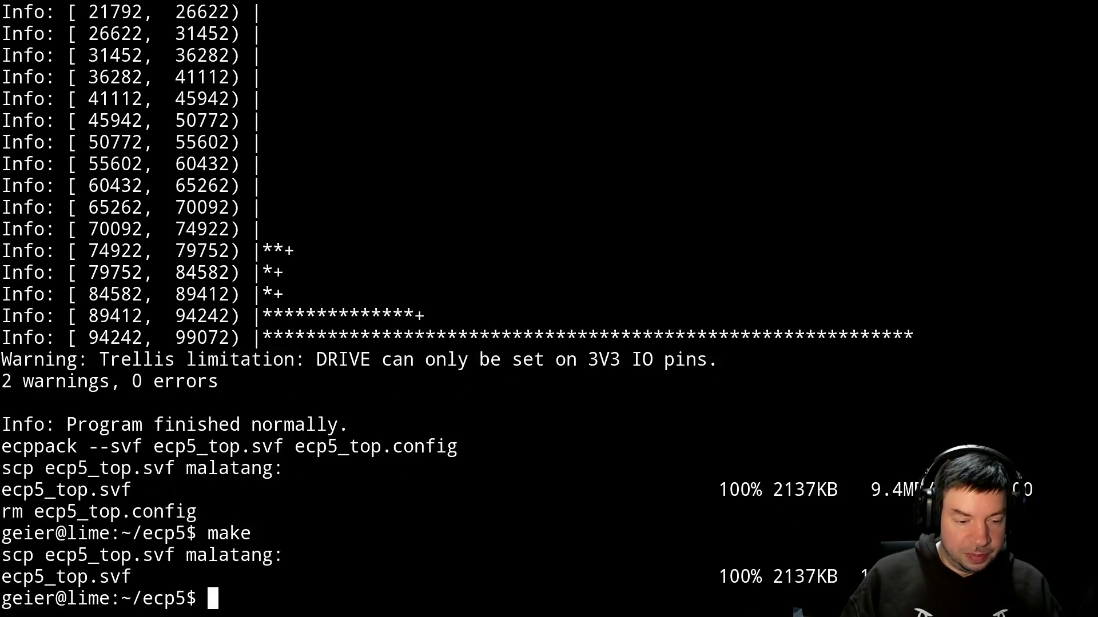
key(alt+Tab)
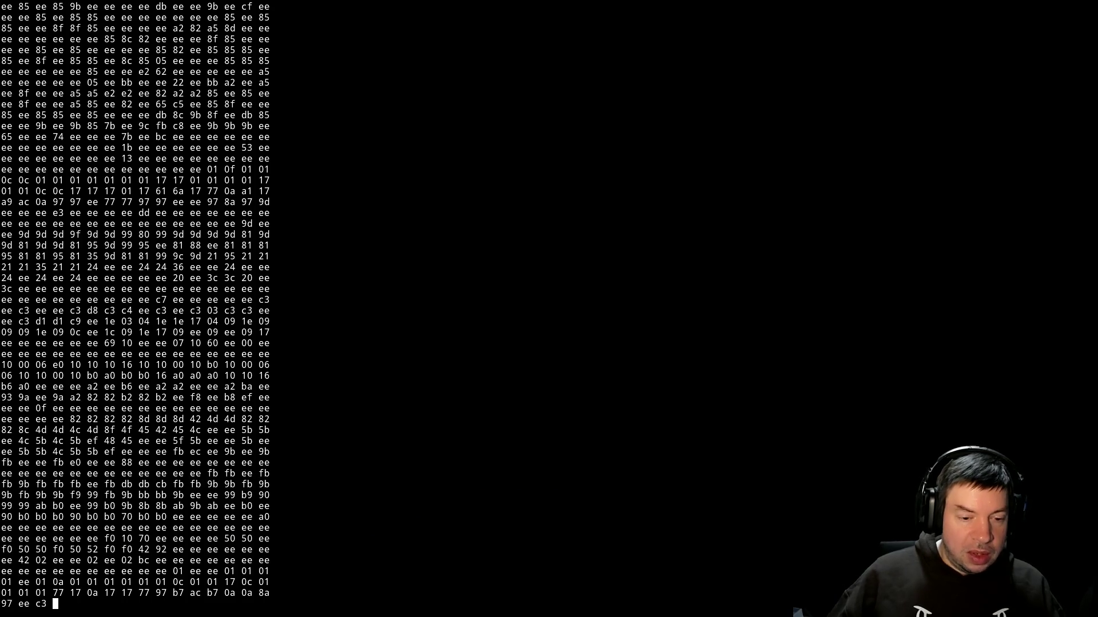
double_click(193, 463)
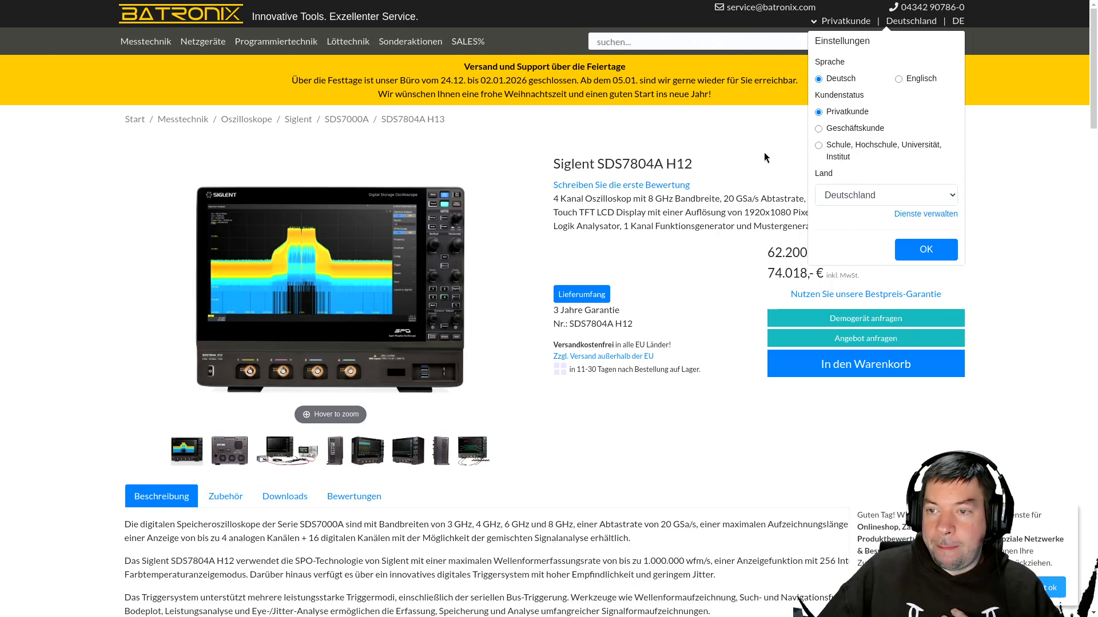
Switch the Batronix shop language to English and close the shop settings panel.
click(896, 250)
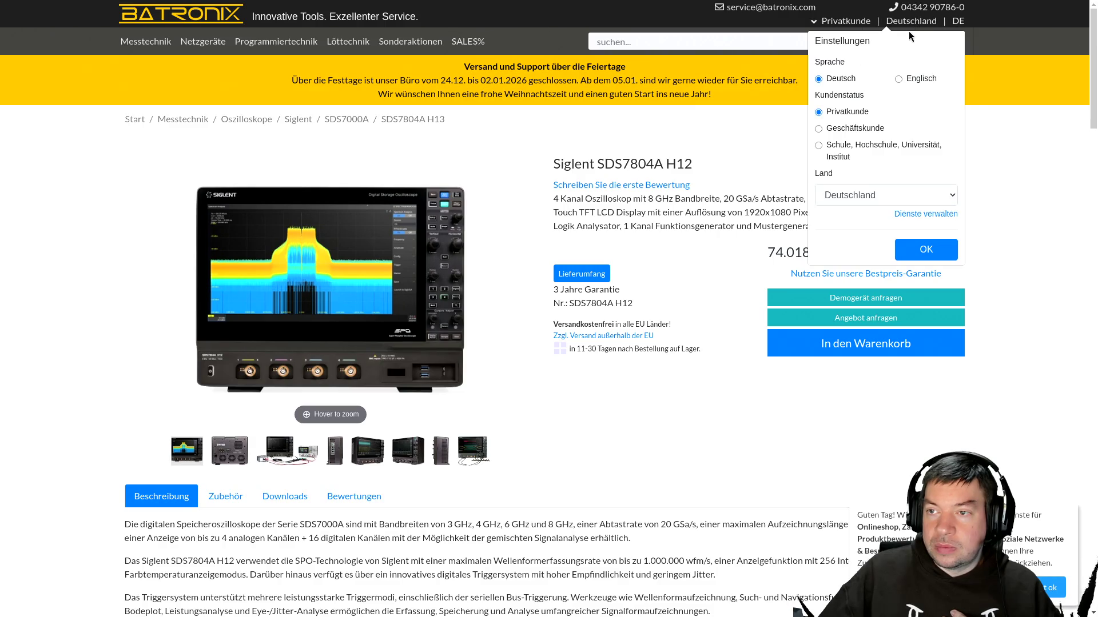
click(949, 252)
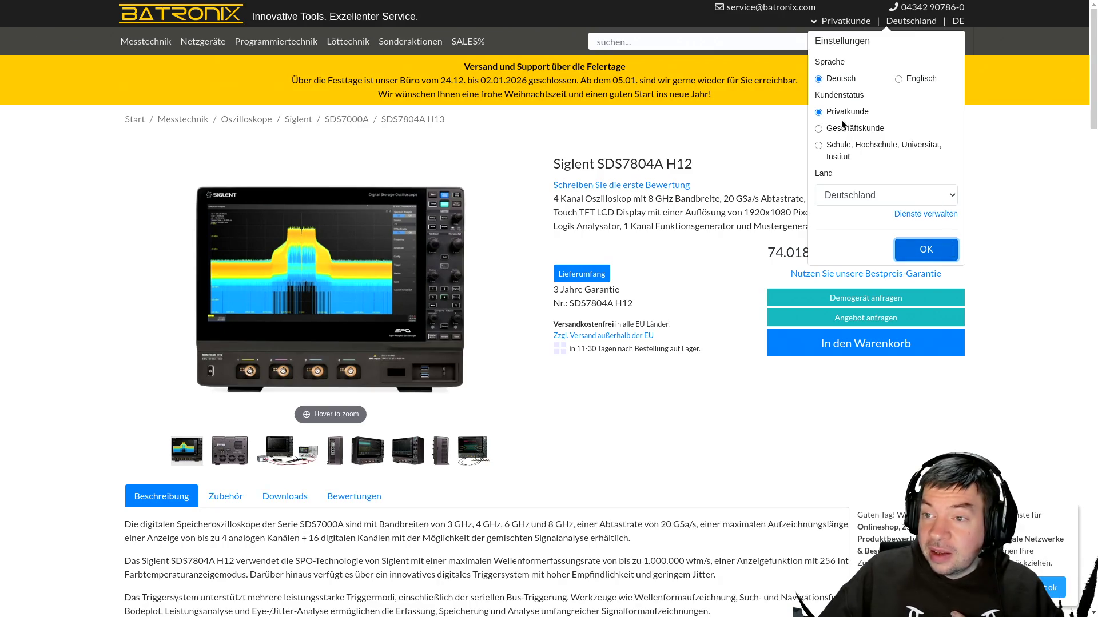
click(952, 253)
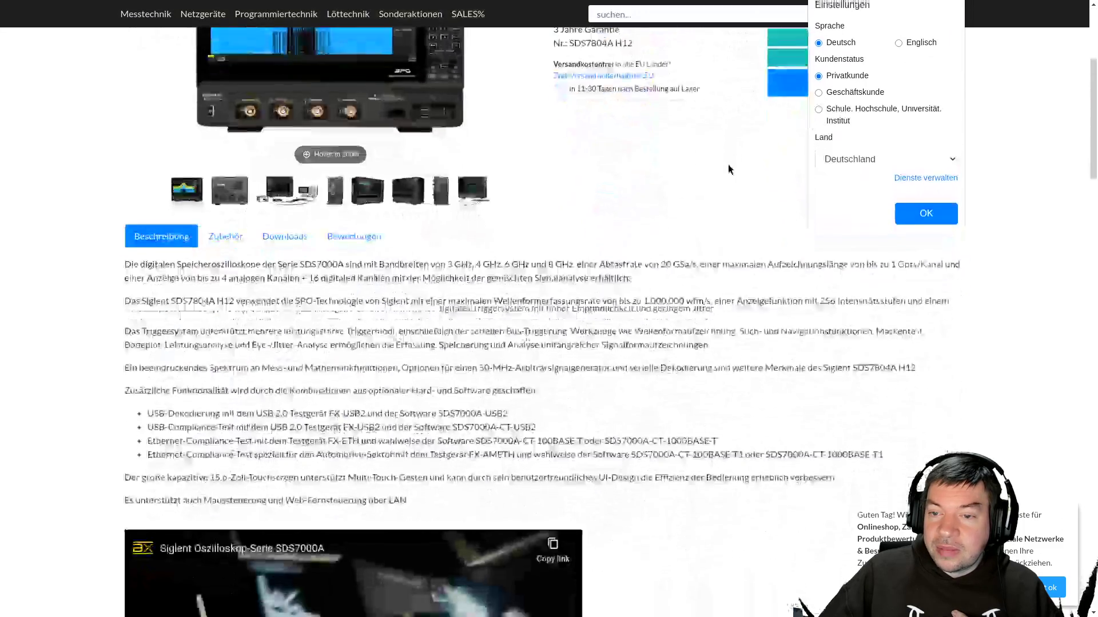
scroll(729, 165, down, 10)
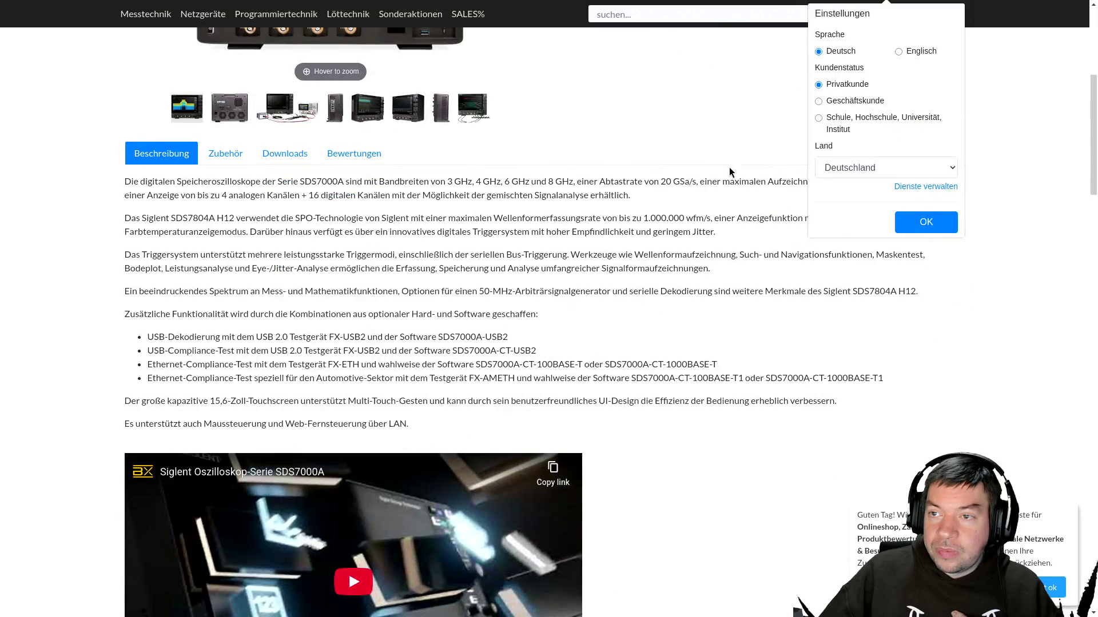
scroll(729, 170, up, 10)
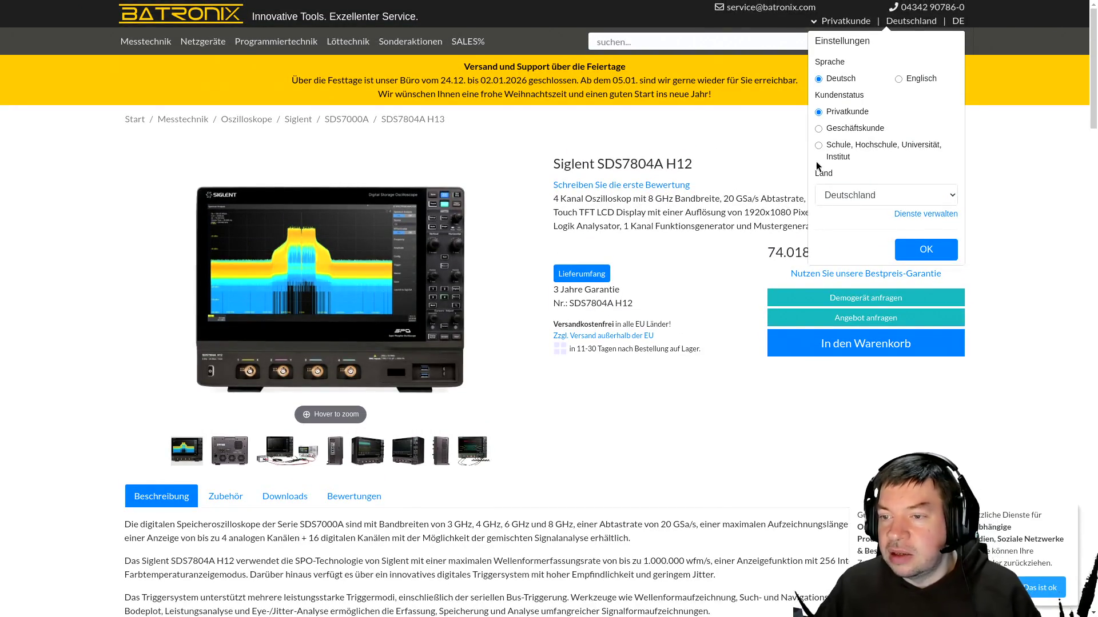
click(897, 79)
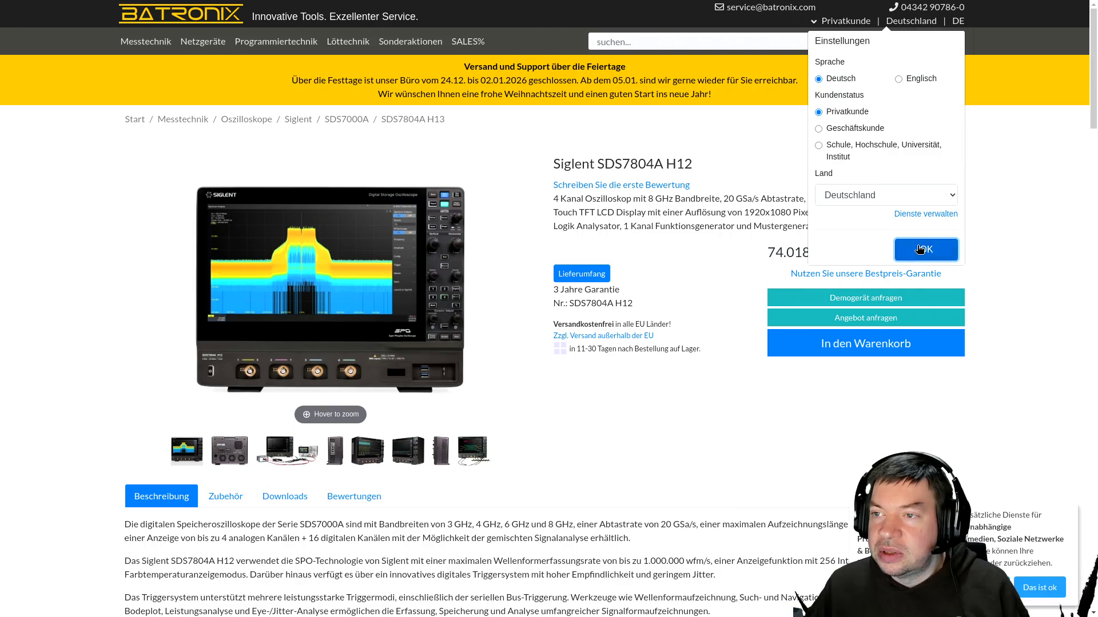
click(835, 21)
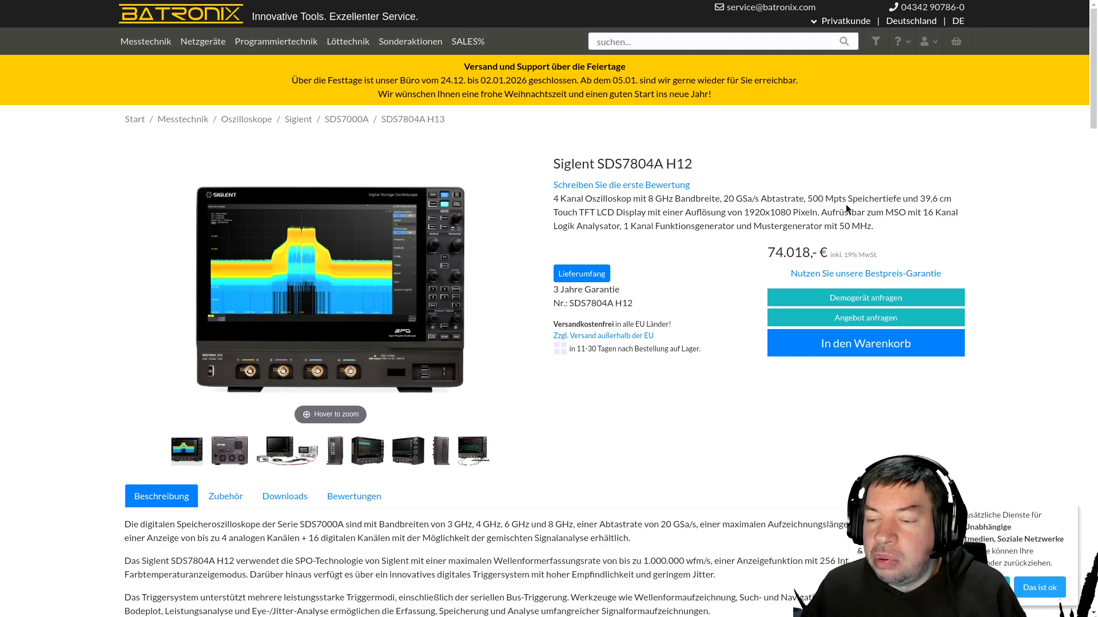
Scroll to the SDS7000A H12 vs SDS7000AP comparison tables, then return to the Rigol DS70504 page.
scroll(678, 368, down, 6)
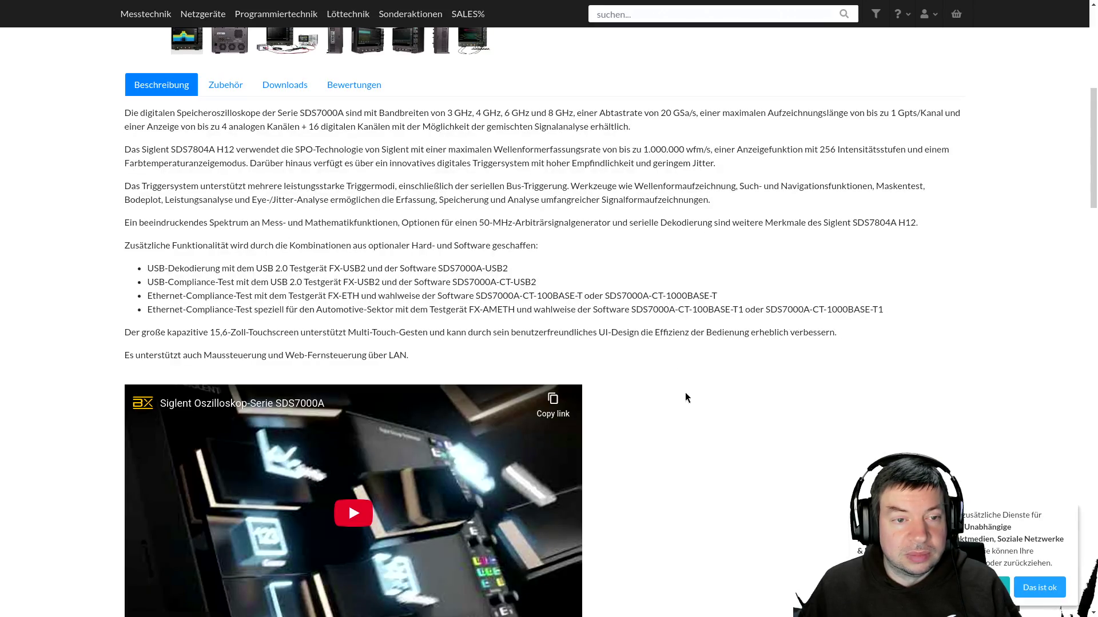
scroll(686, 394, down, 5)
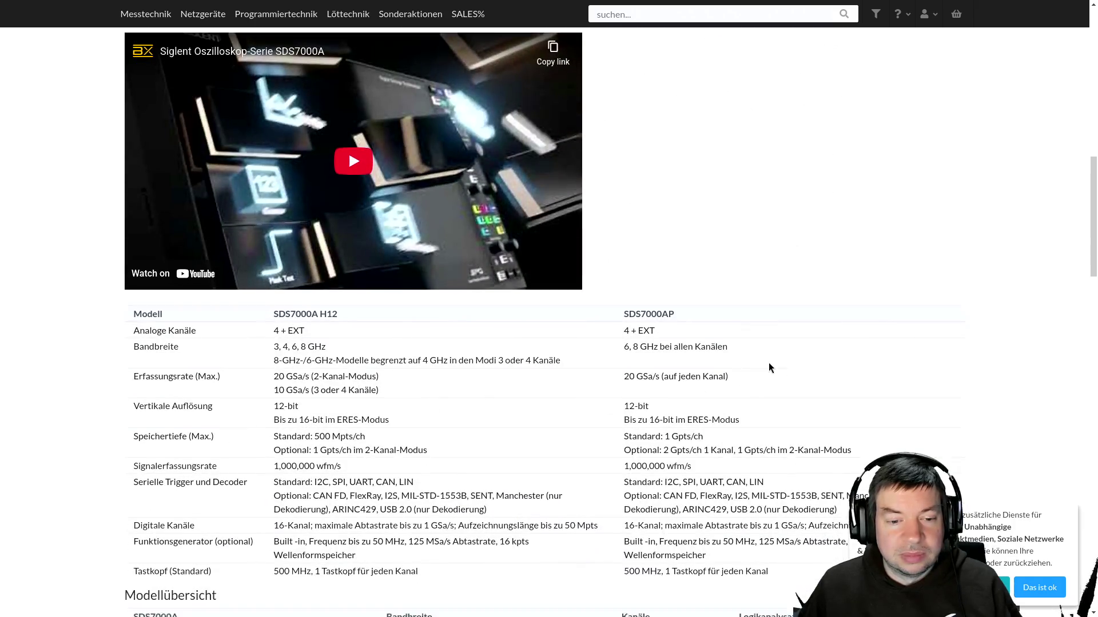
scroll(769, 367, down, 2)
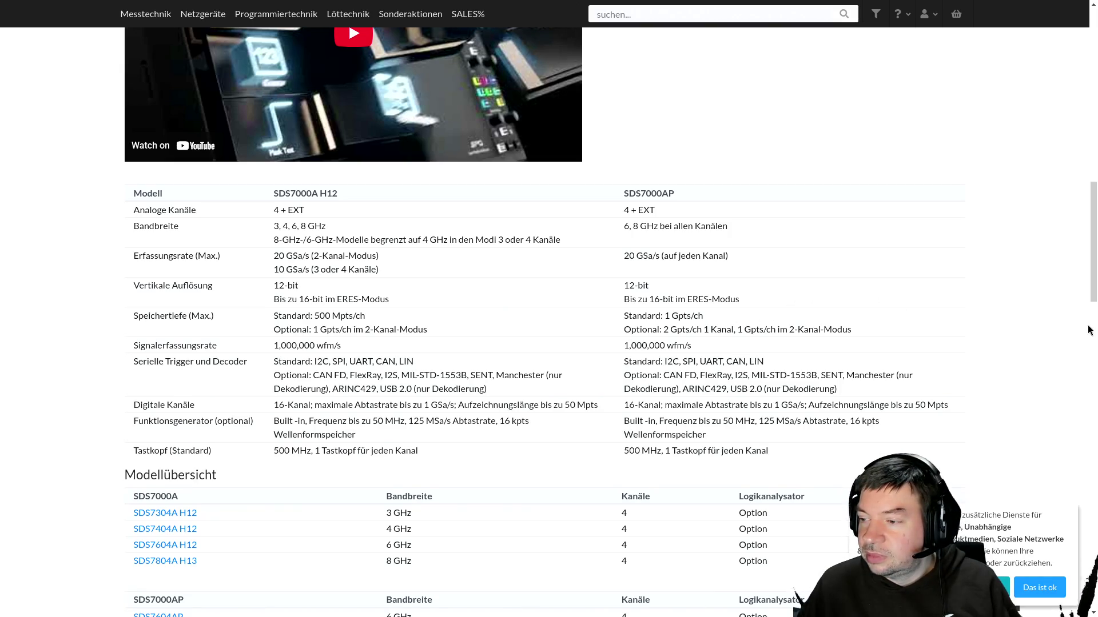
key(alt+Left)
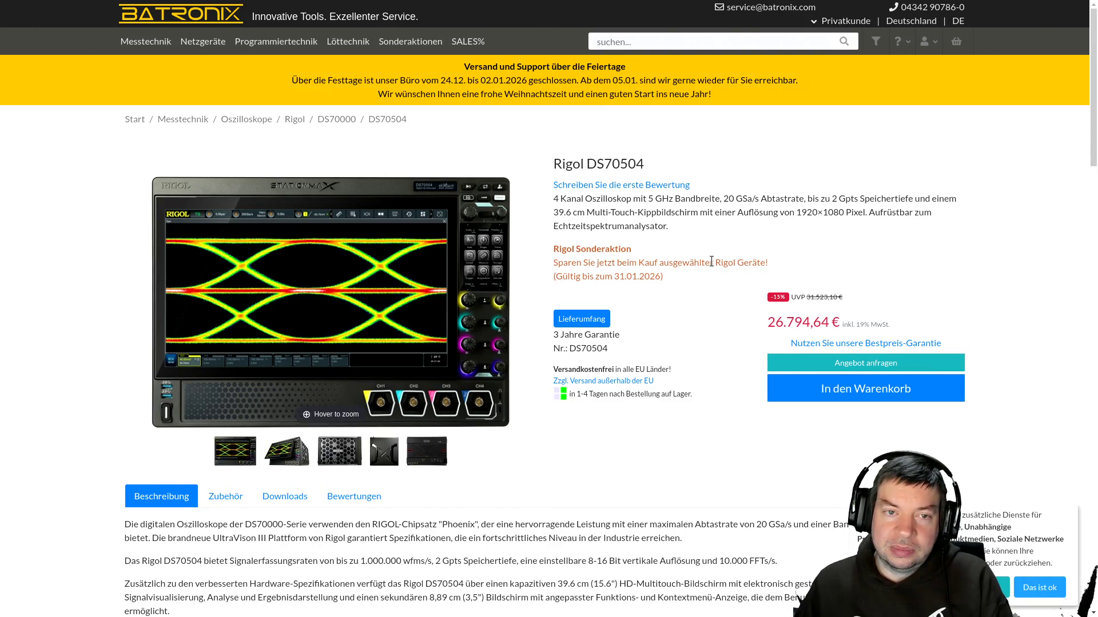
Scroll down the Rigol DS70504 description to the spec table and back to the top.
scroll(713, 259, down, 5)
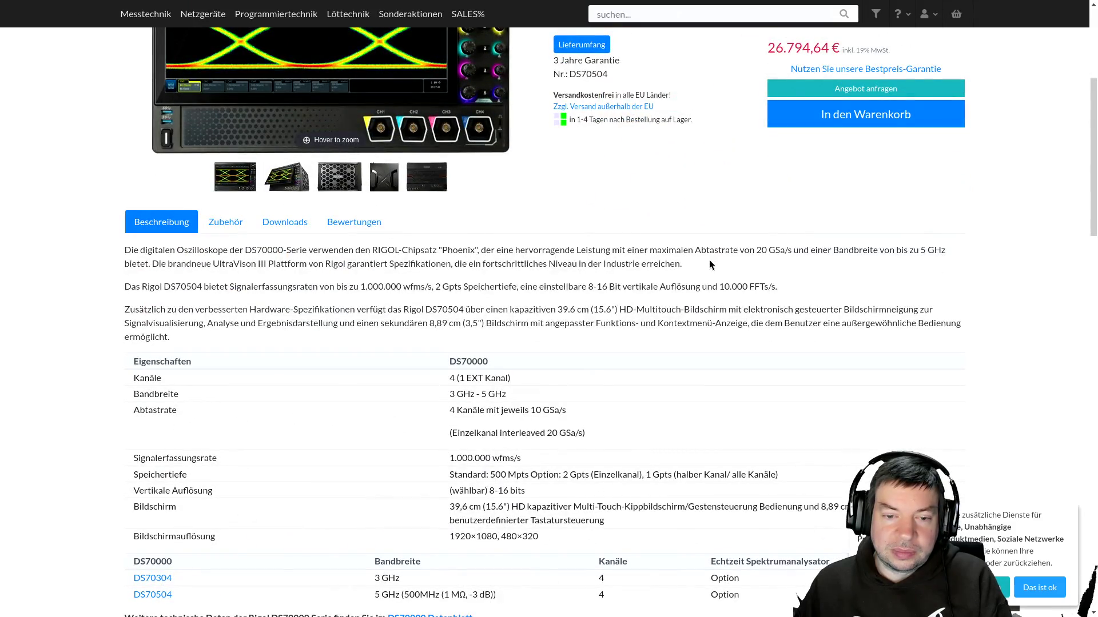
scroll(709, 259, up, 5)
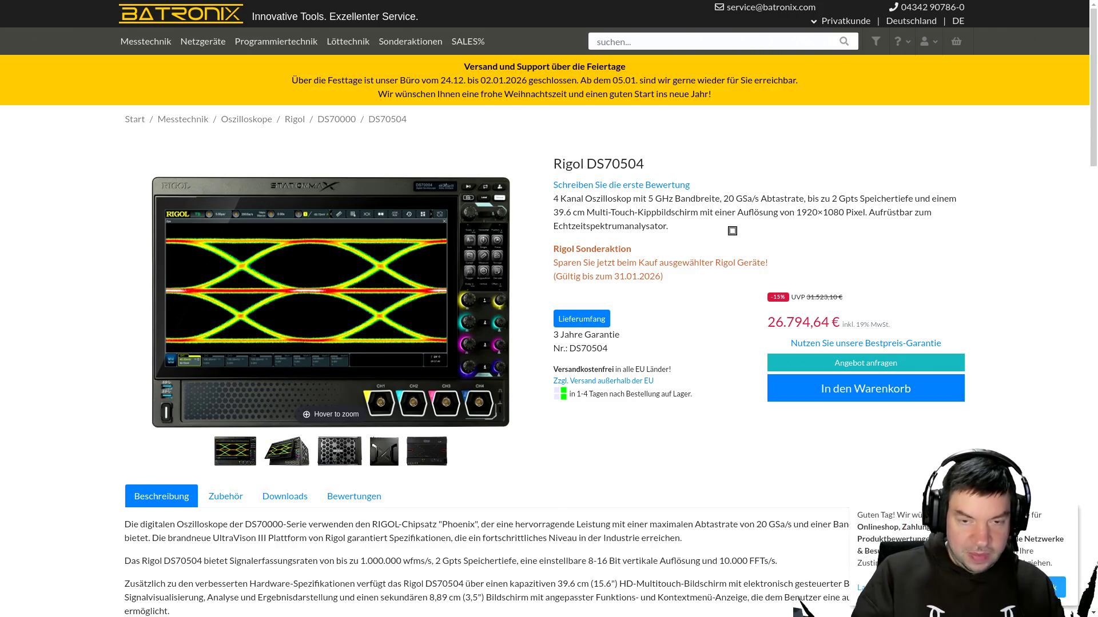
Scroll further down the Rigol DS70504 product page.
scroll(734, 236, down, 15)
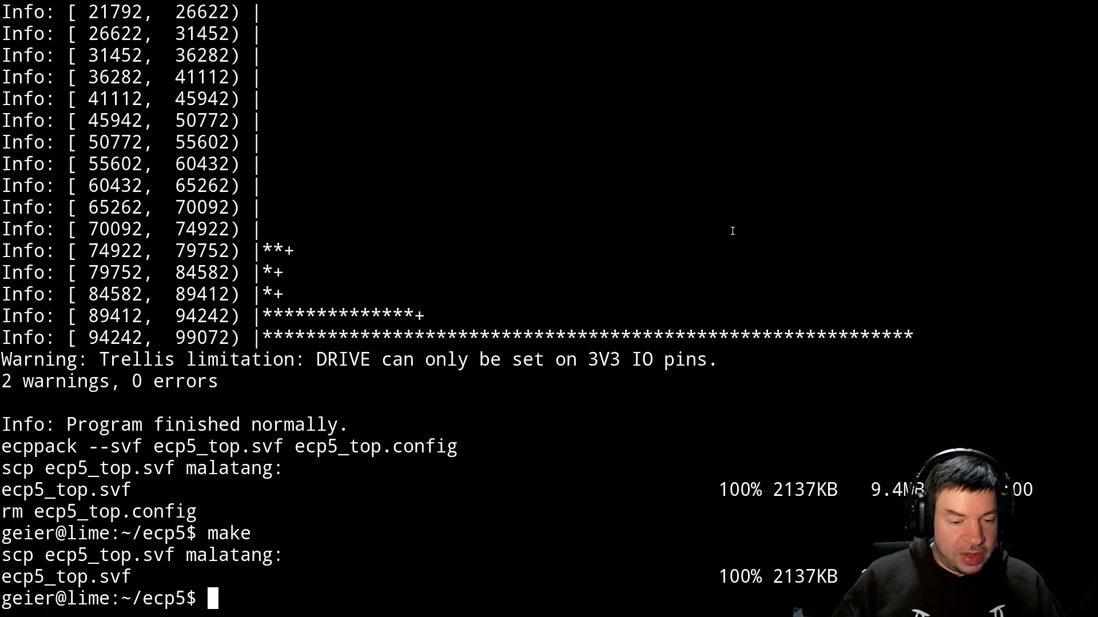
Resume vim with fg, review the rx data dumper code and save pcie.vhdl.
text(fg)
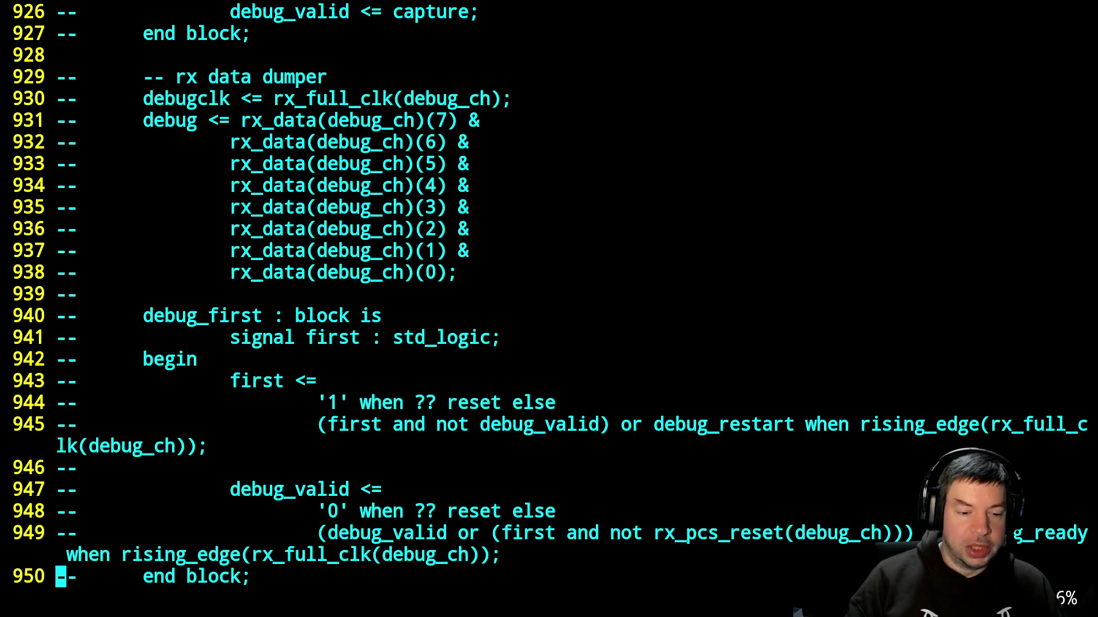
key(k)
key(k)
key(k)
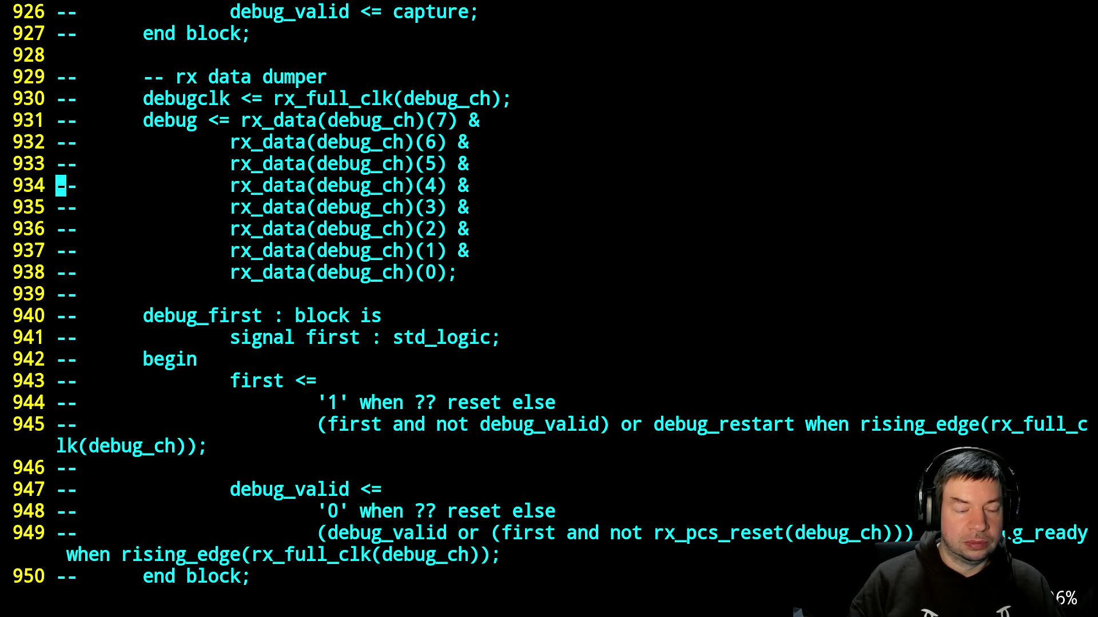
key(ctrl+f)
text(:w)
key(Return)
Suspend vim, rebuild the ECP5 design with make, and rerun the hex dump command.
key(ctrl+z)
text(malke)
key(Return)
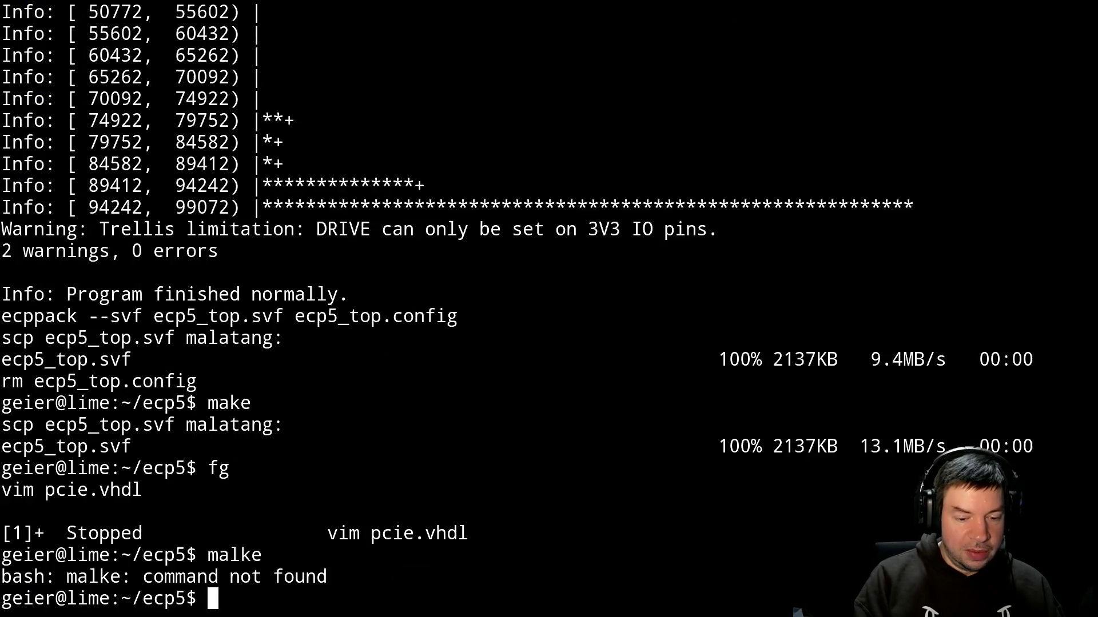
text(make)
key(Return)
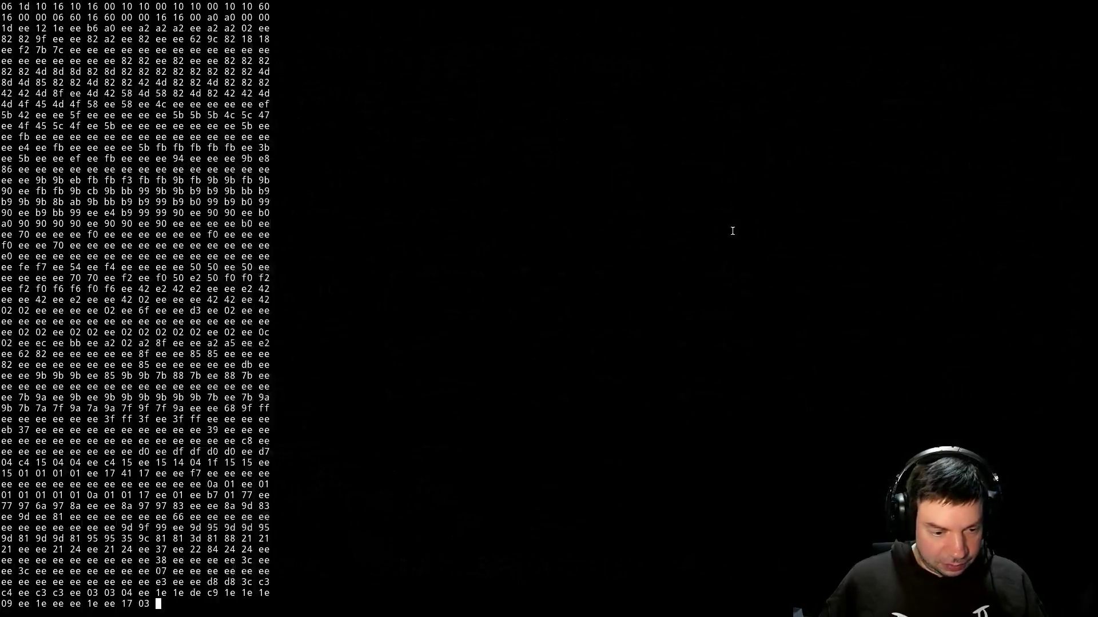
key(Up)
key(Return)
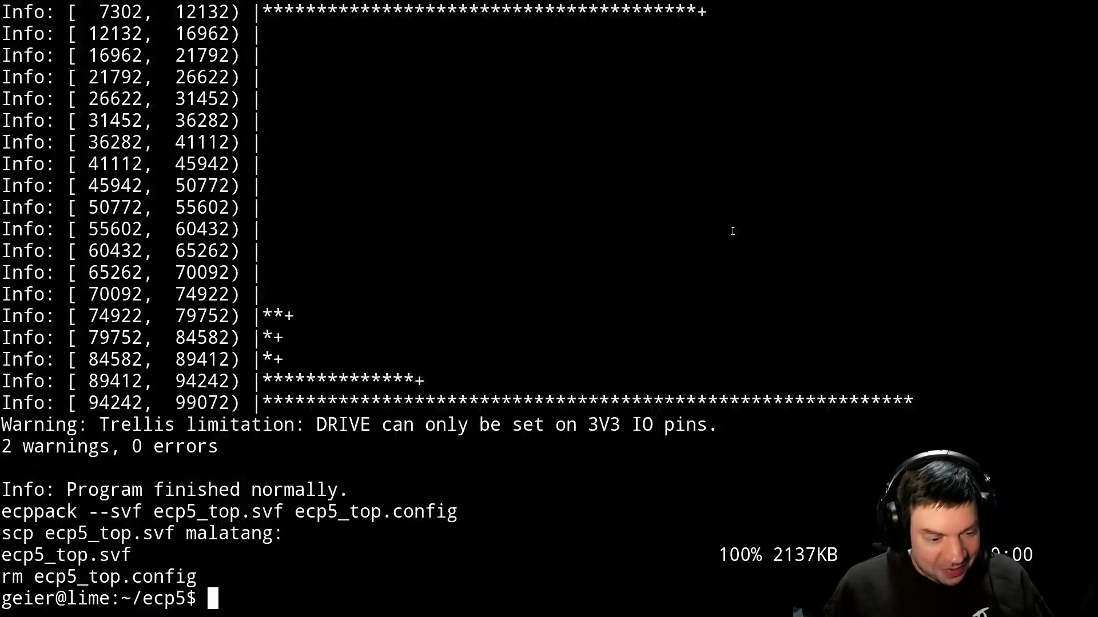
text(vim )
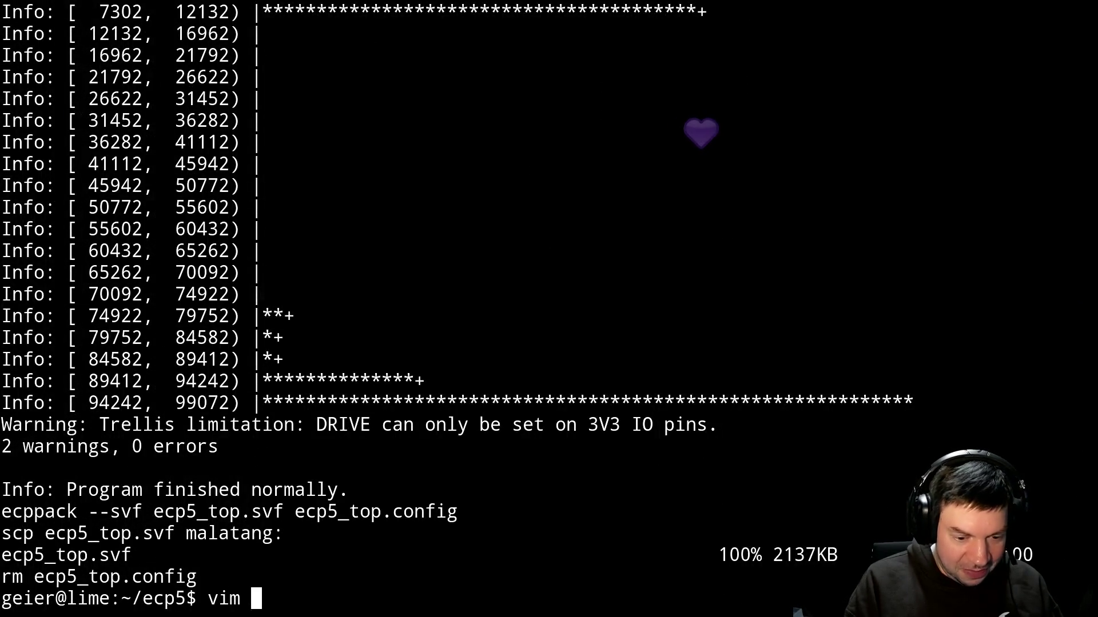
text(ecp5_top.)
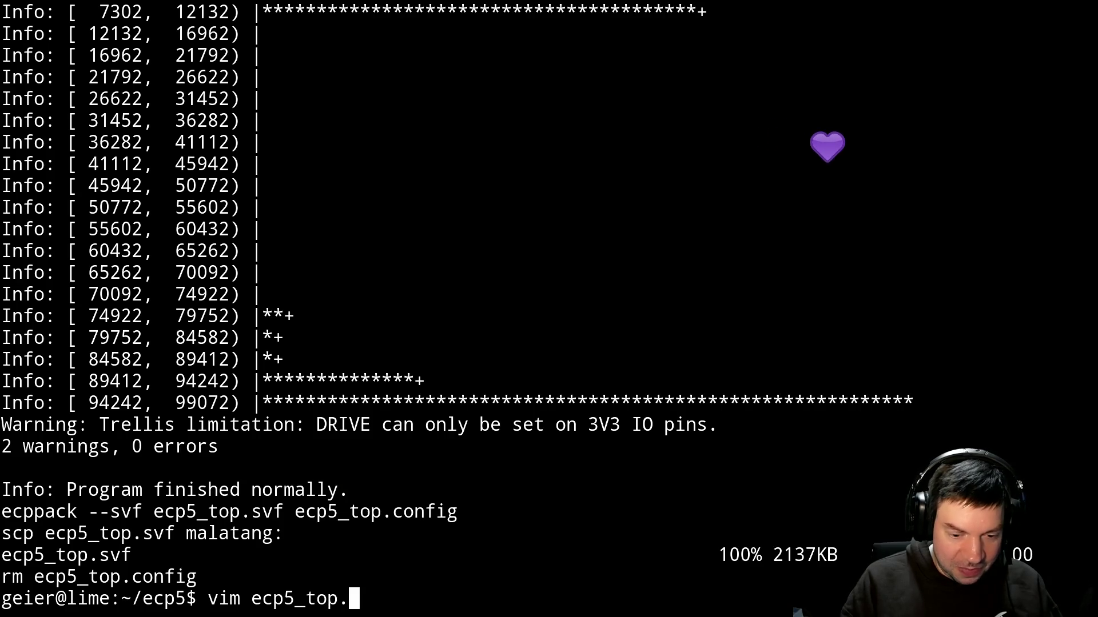
text(vhdl)
Change in_hex from '1' to '0' in the ecp5_top.vhdl debug_hex port map, save it, and run make.
key(Return)
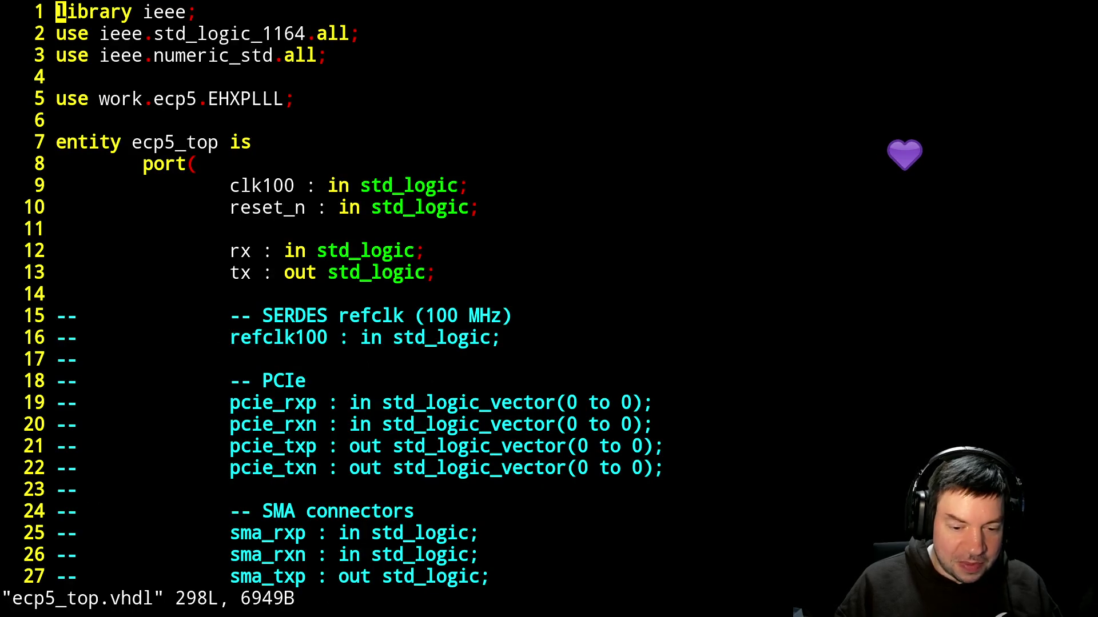
text(/in_h)
key(Return)
text(f1r0',)
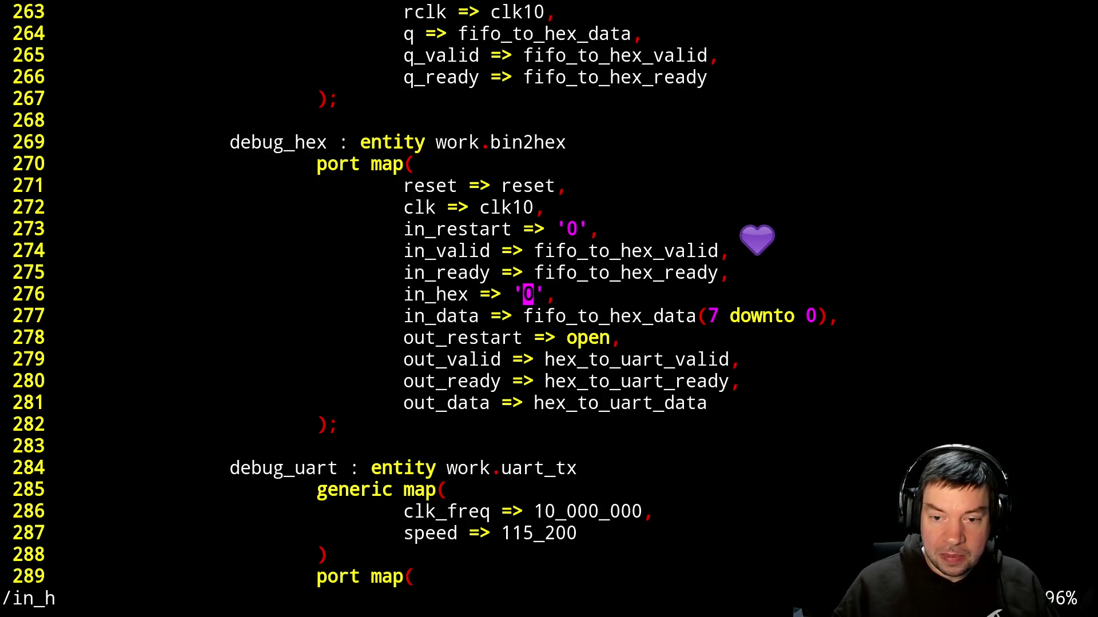
text(:x)
key(Return)
text(make)
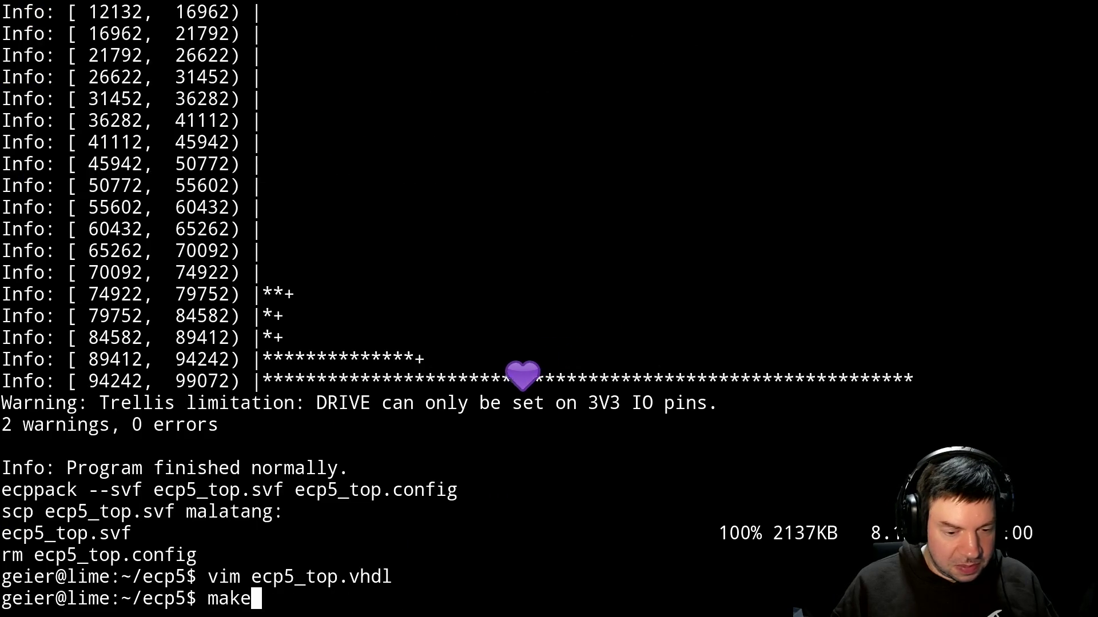
key(Return)
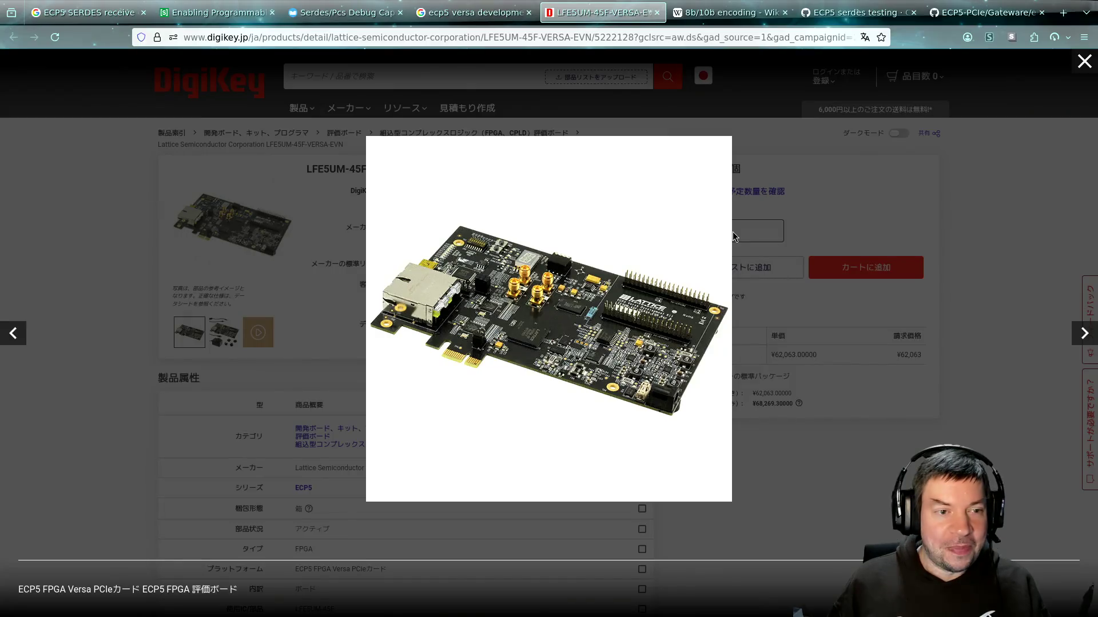
Open 'The Party 1999 - YouTube' from the address-bar suggestions in a new tab.
text(youtube.com/)
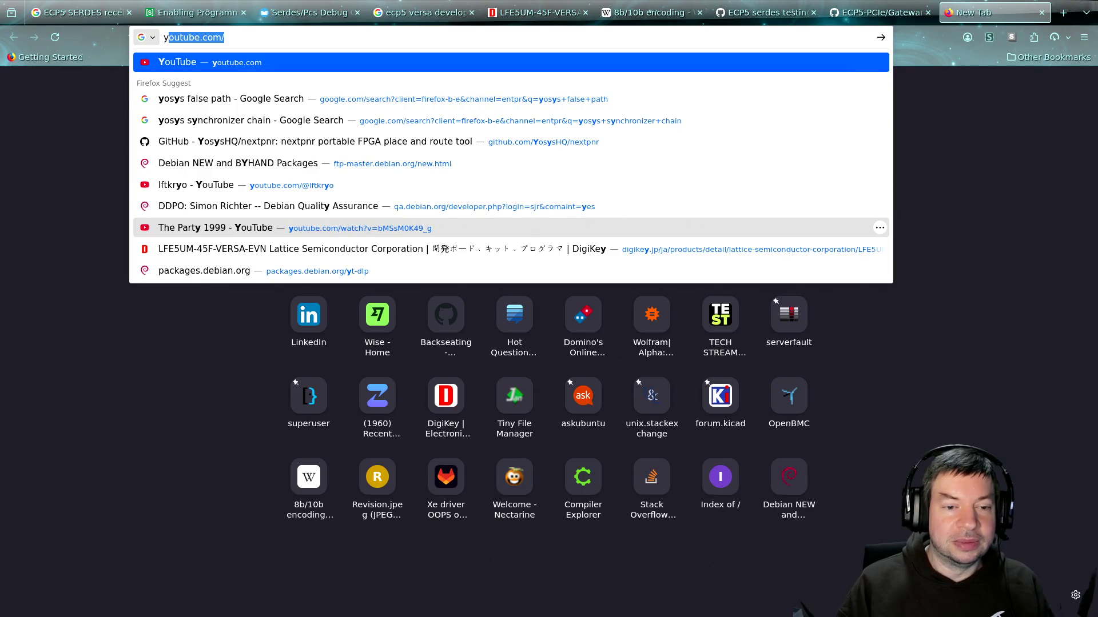
click(482, 230)
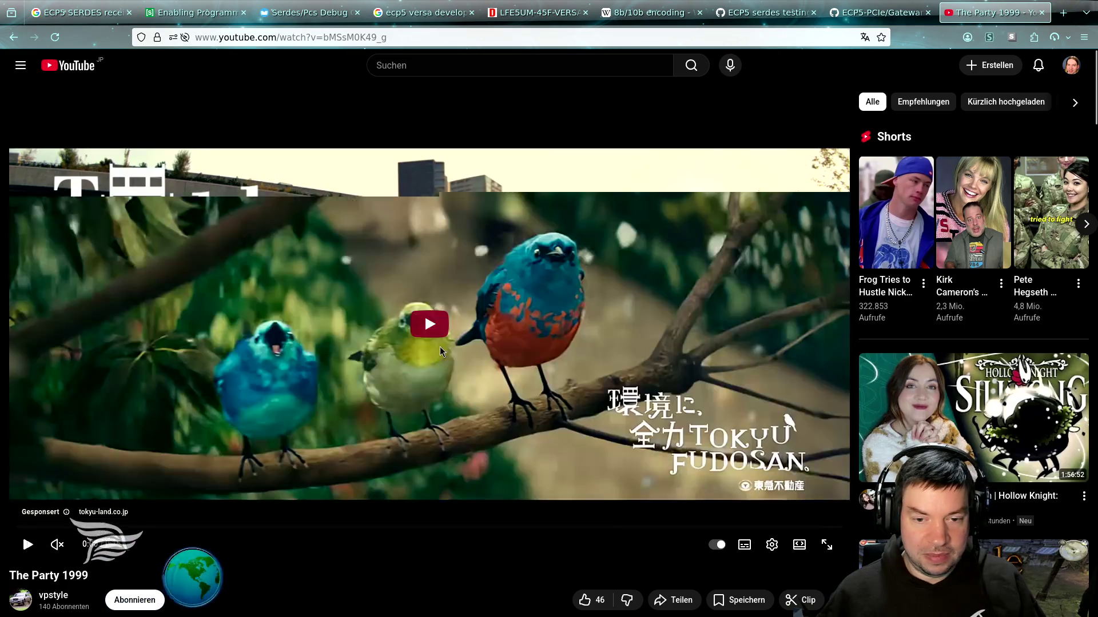
Play The Party 1999 with sound on, skipping ahead, and leave it paused at 0:50.
click(441, 346)
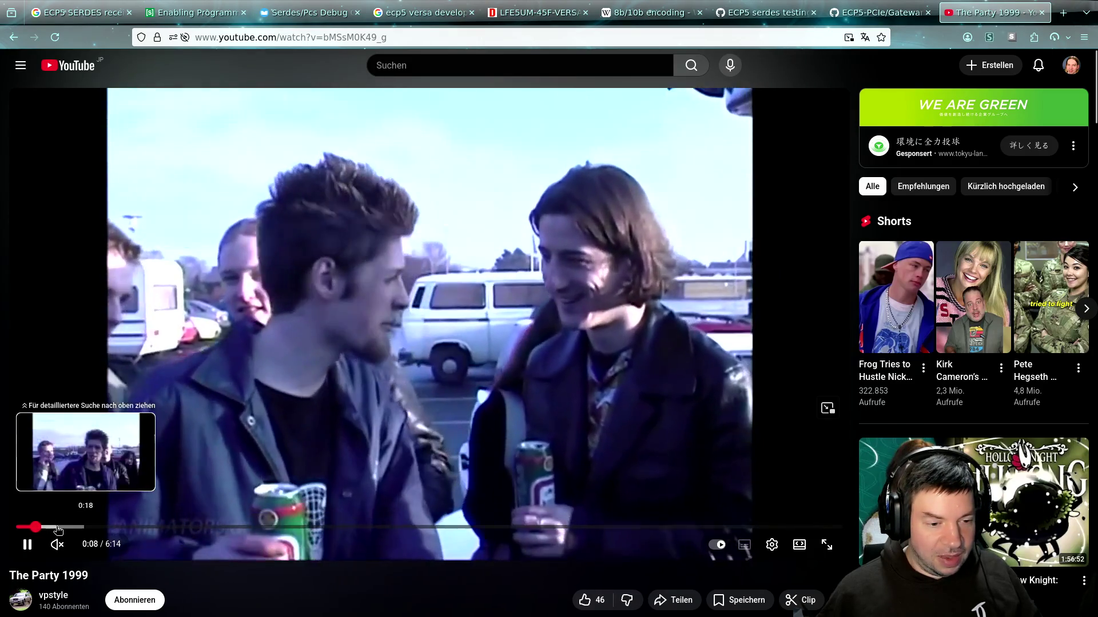
click(57, 527)
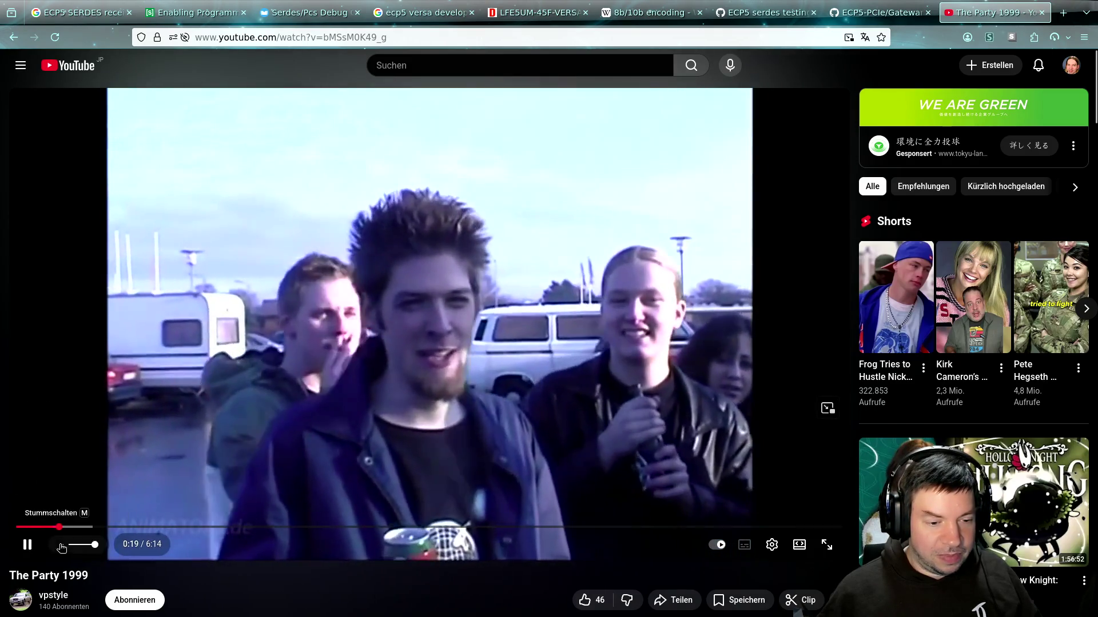
click(57, 545)
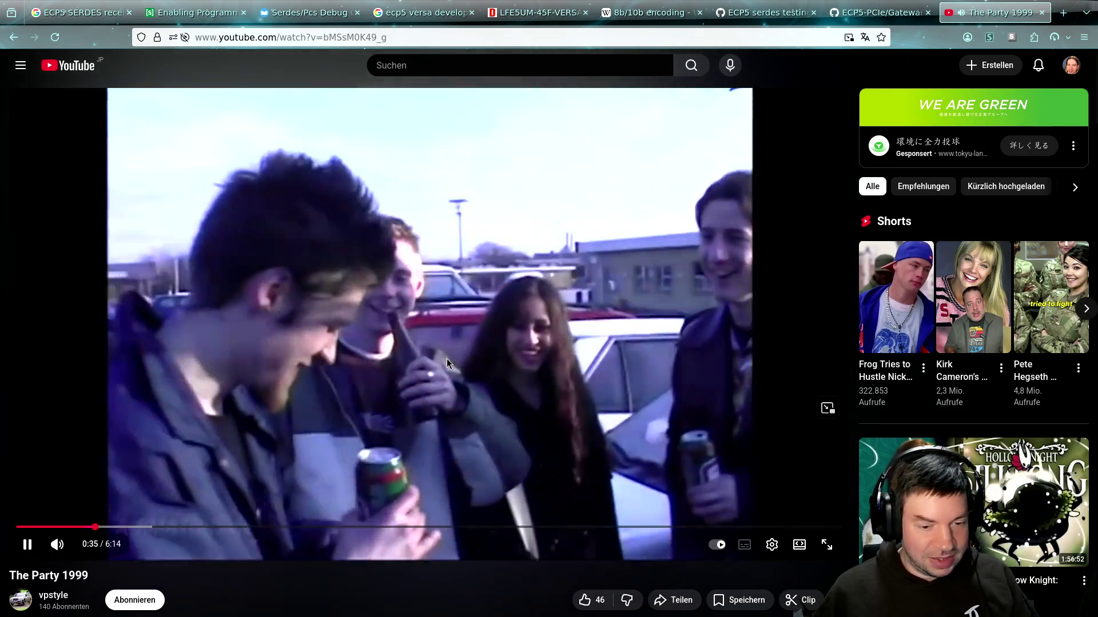
key(k)
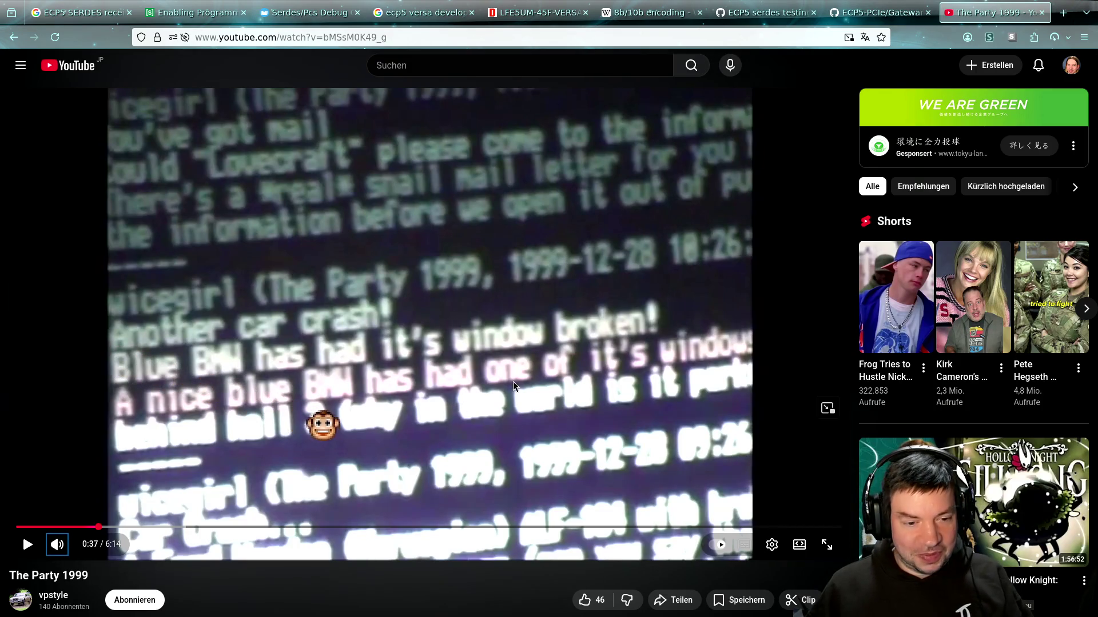
click(580, 378)
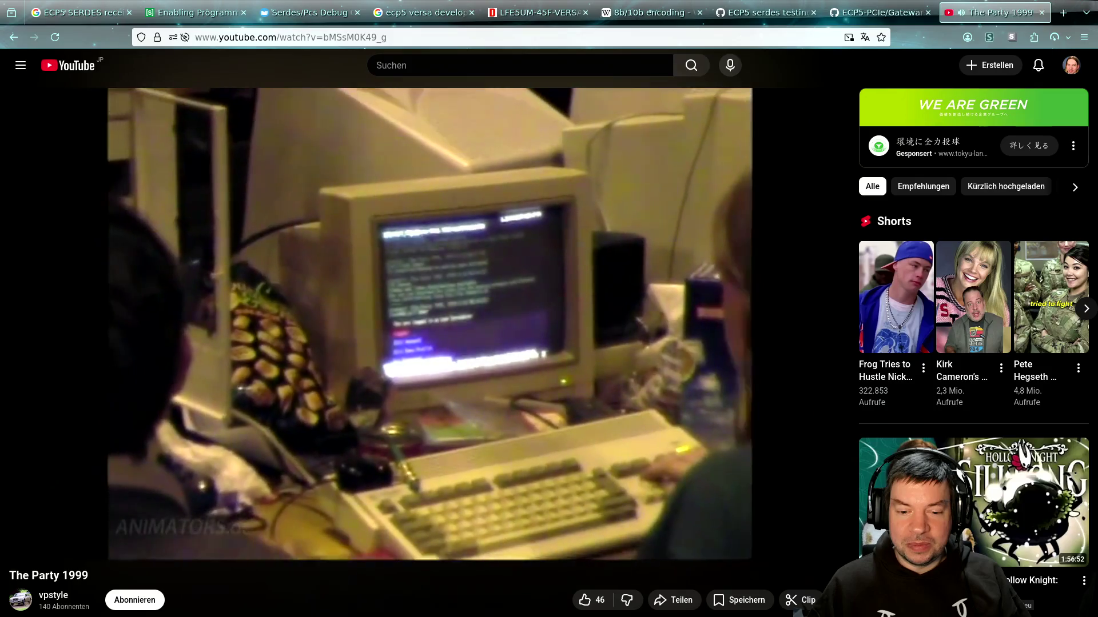
click(619, 448)
click(619, 448)
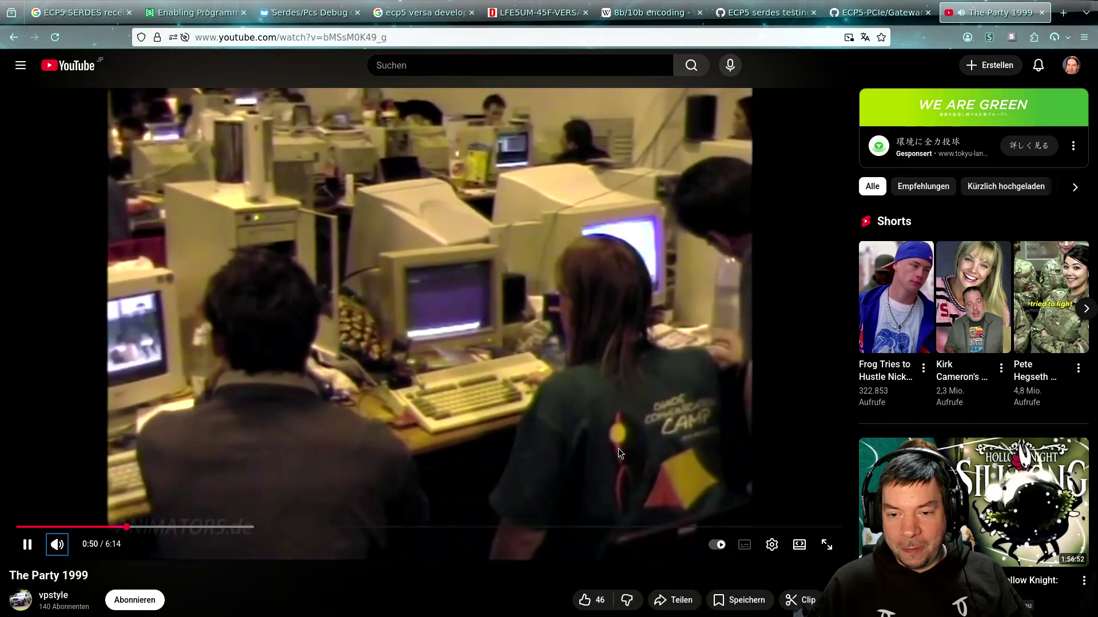
click(618, 449)
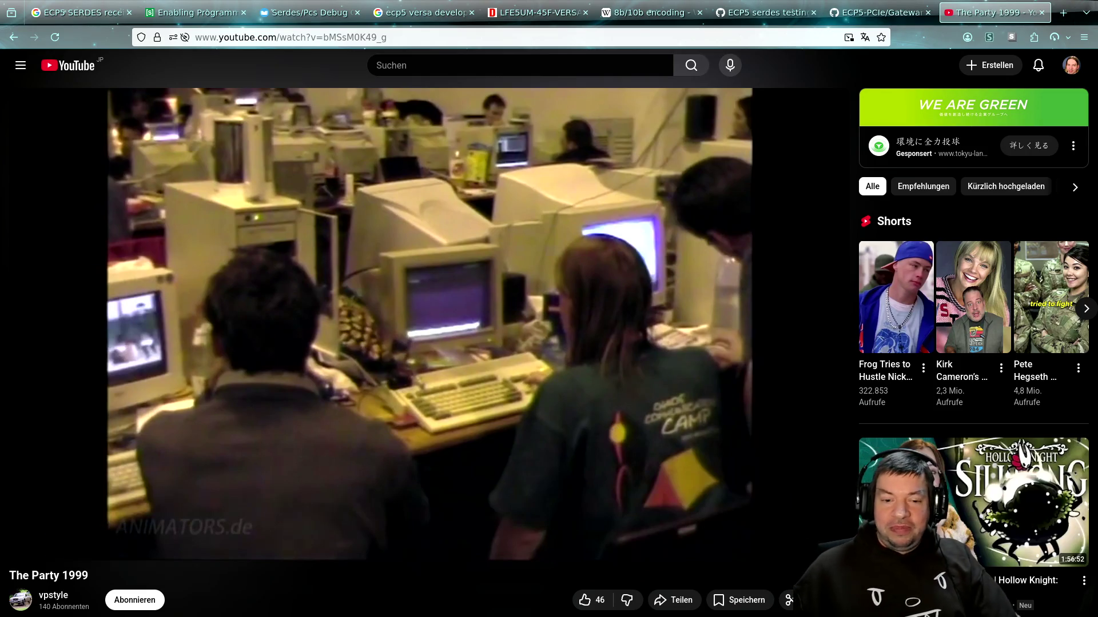
mouse_move(313, 460)
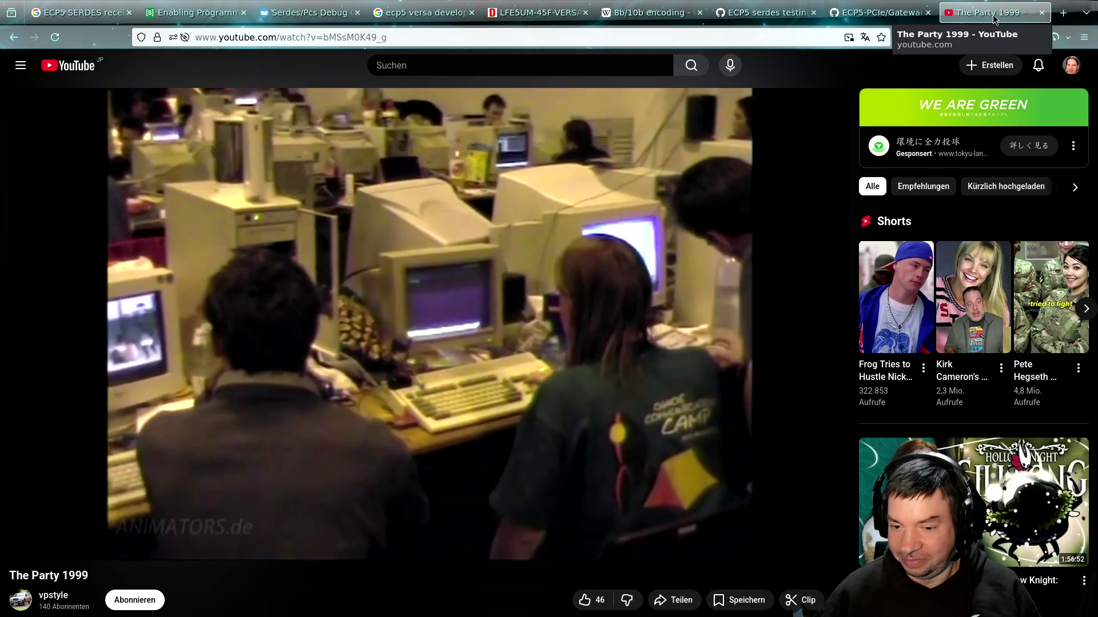
Close The Party 1999 tab and jump to the per-channel register details (CH_1F) in the SerDes/PCS guide.
middle_click(994, 17)
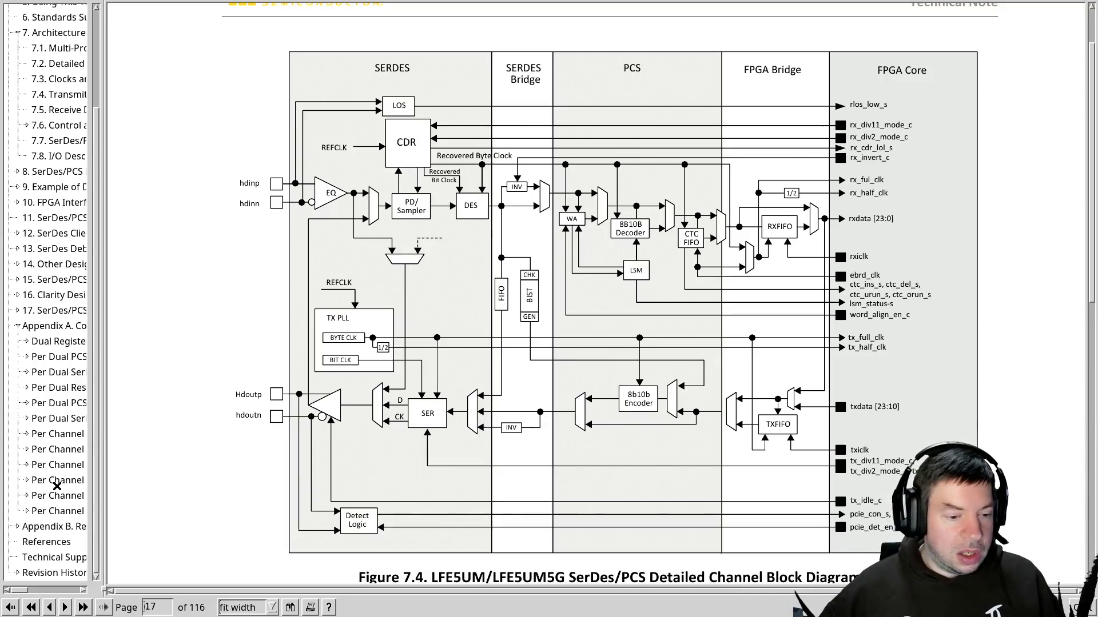
click(54, 480)
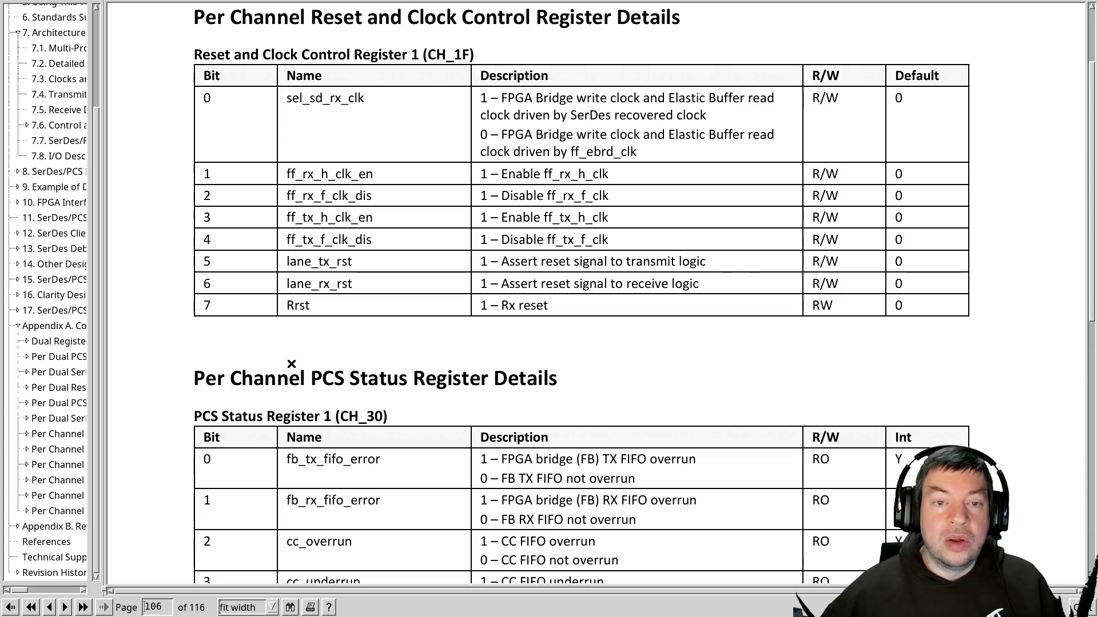
Scroll up through the Appendix A register tables and compare them with the register hex dump.
scroll(289, 362, up, 2)
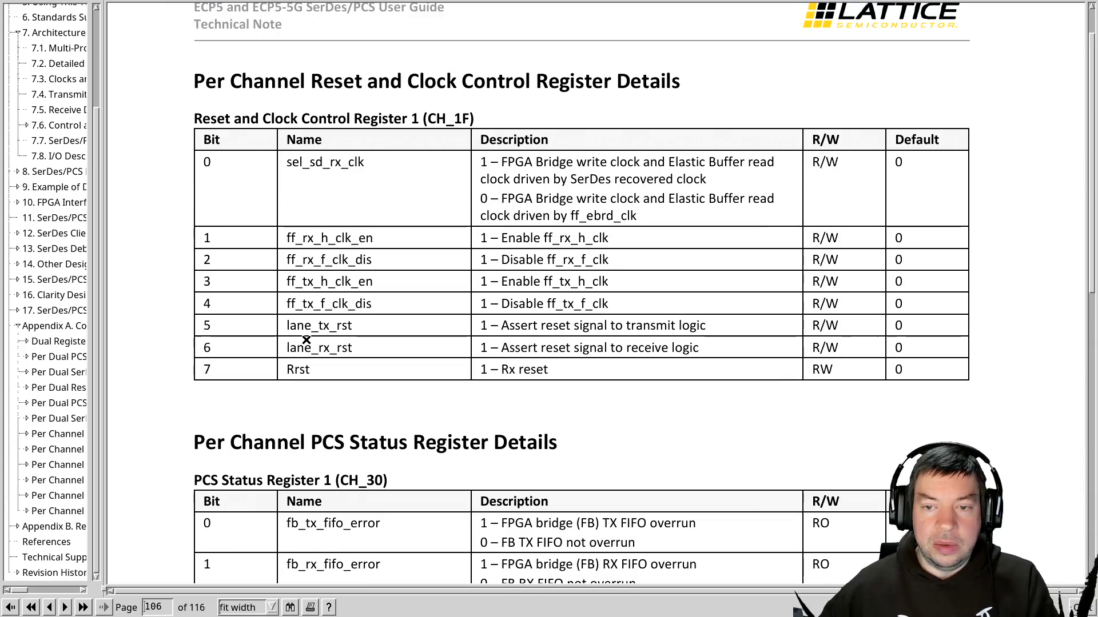
scroll(303, 344, up, 20)
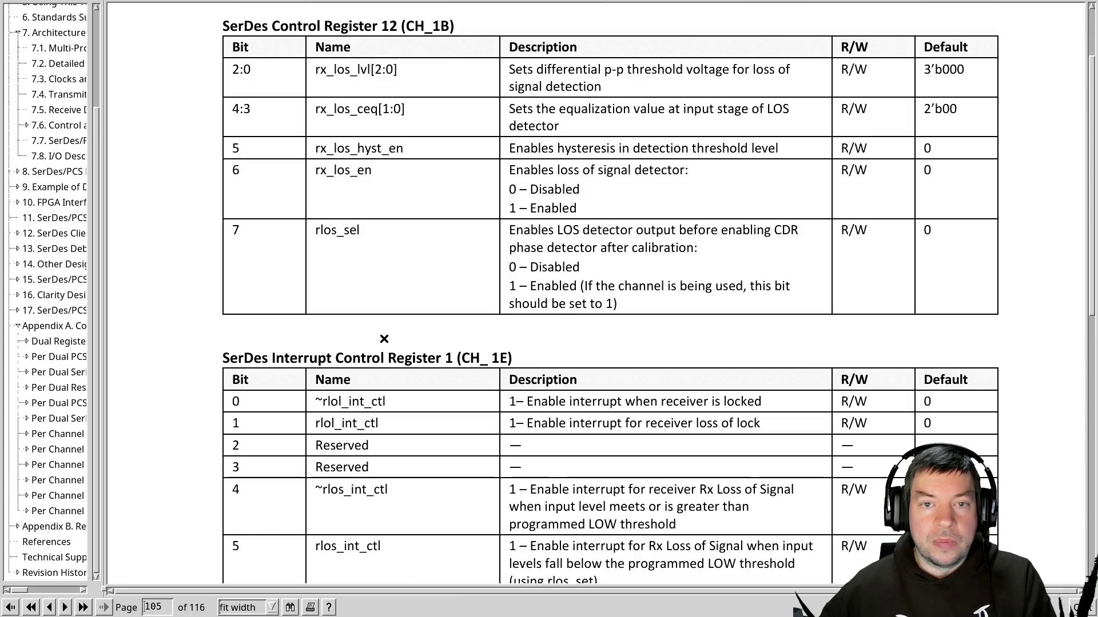
scroll(384, 338, up, 20)
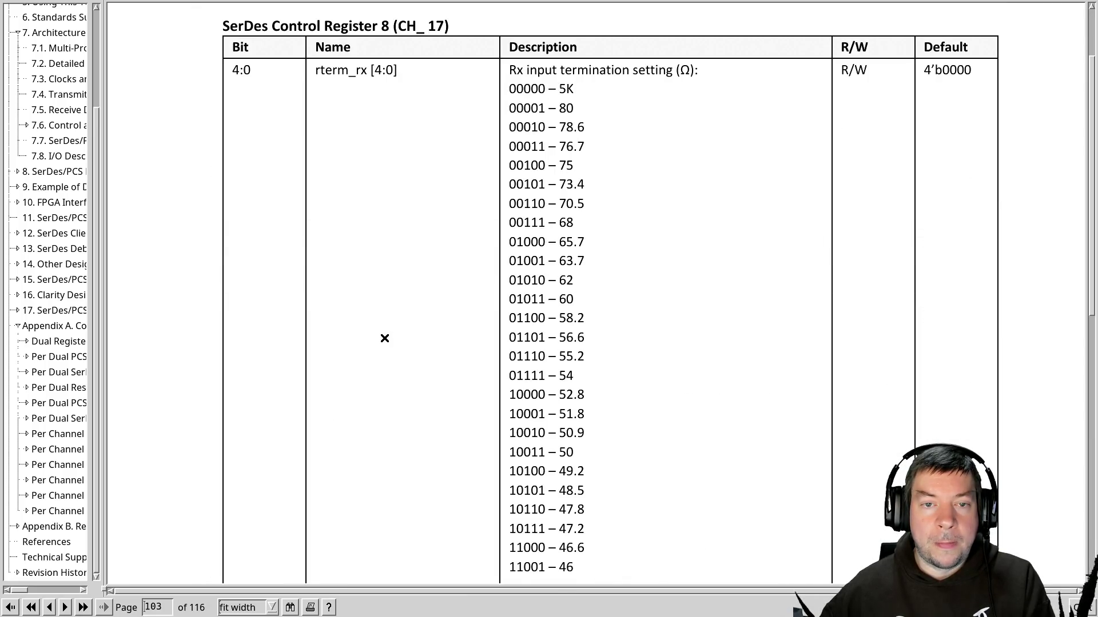
scroll(385, 338, up, 15)
scroll(383, 338, up, 15)
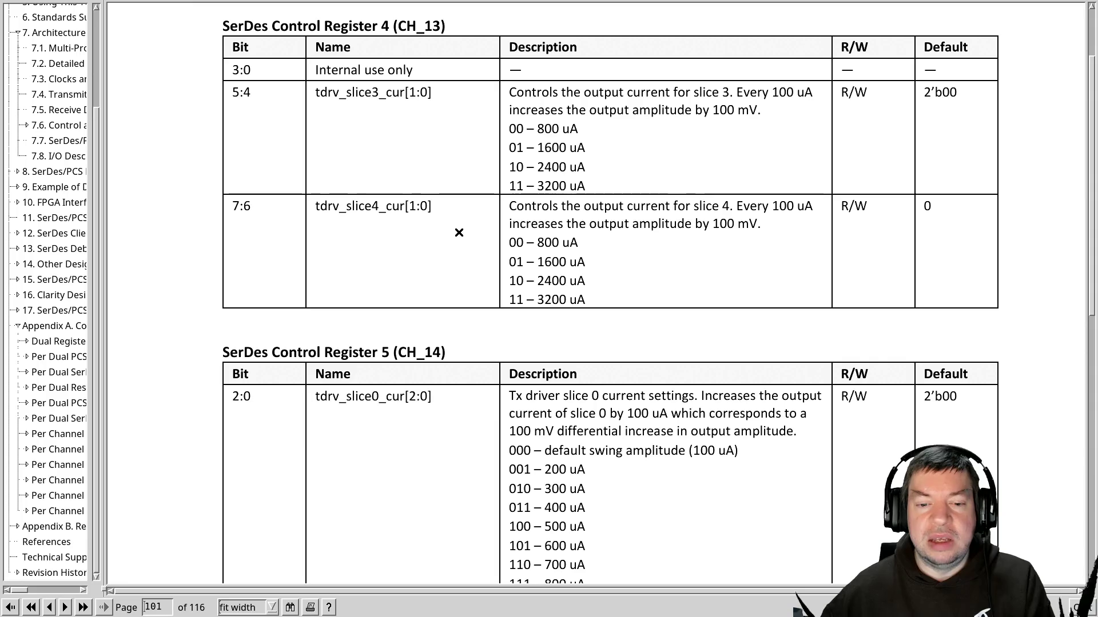
scroll(458, 233, up, 5)
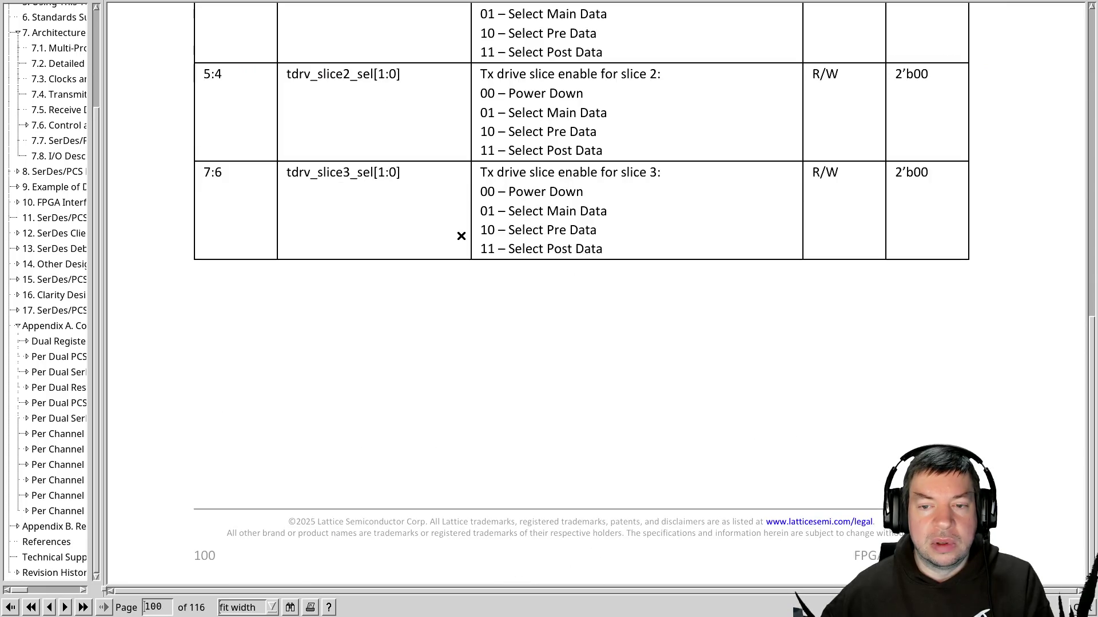
scroll(461, 237, up, 5)
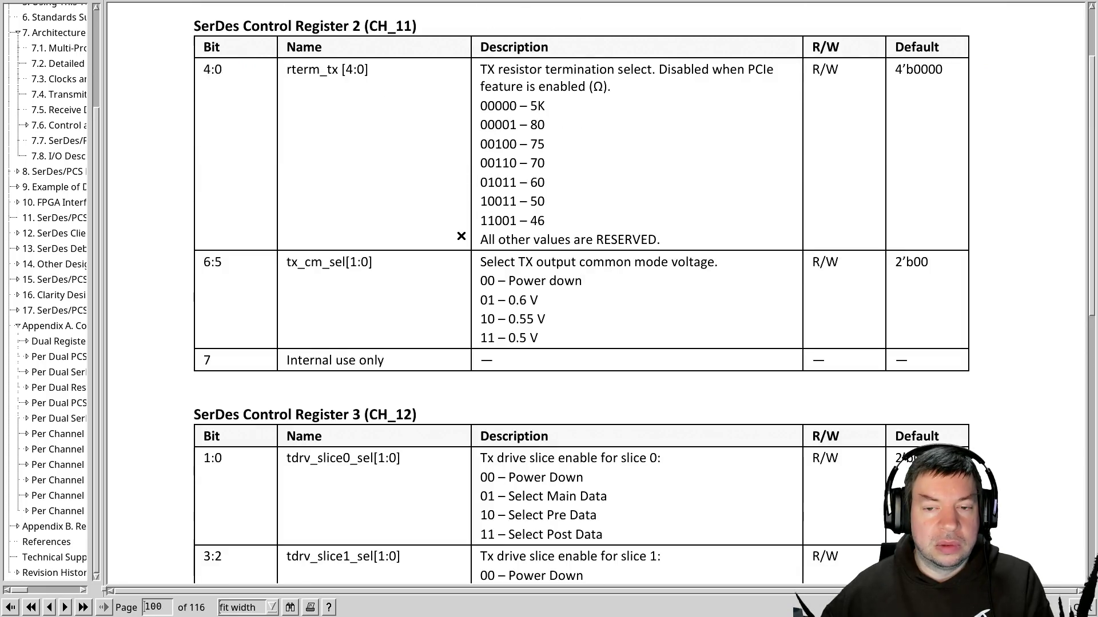
scroll(461, 236, up, 1)
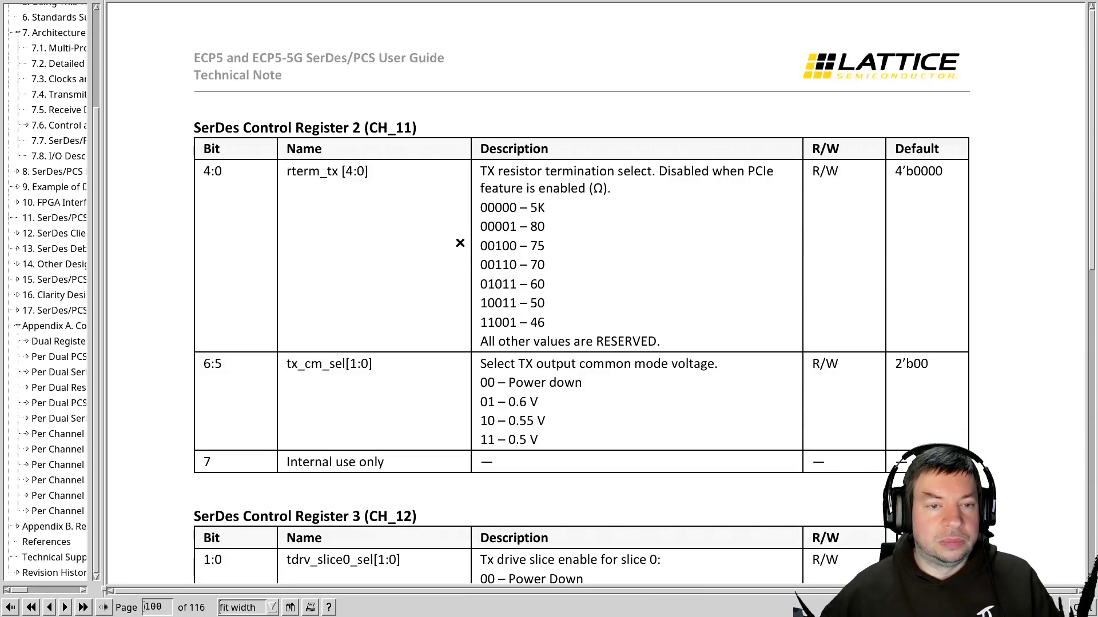
key(alt+Tab)
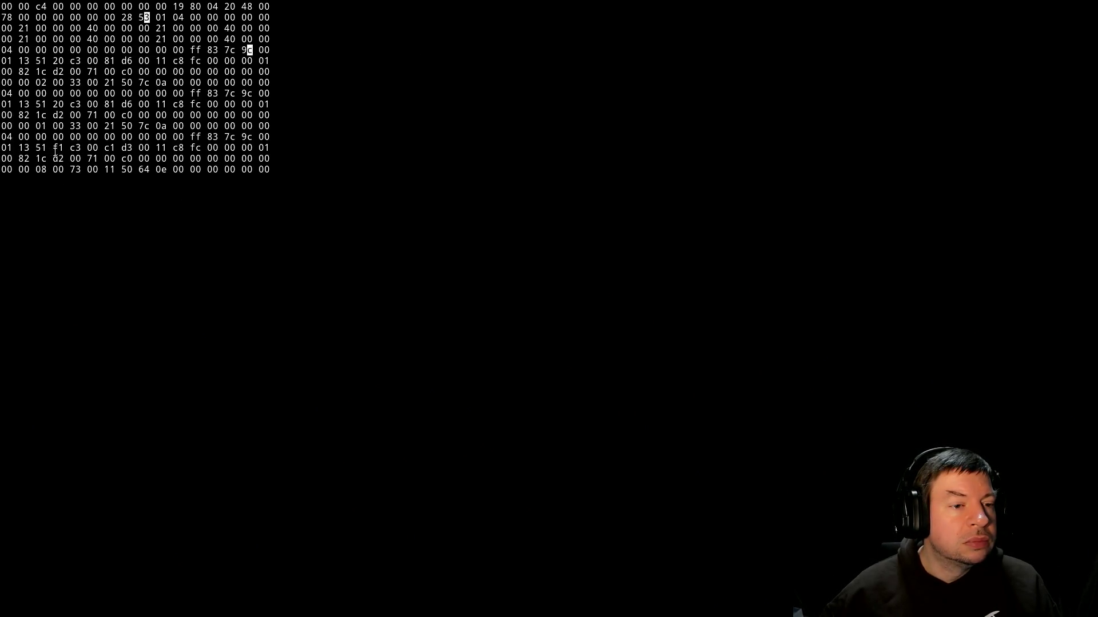
key(alt+Tab)
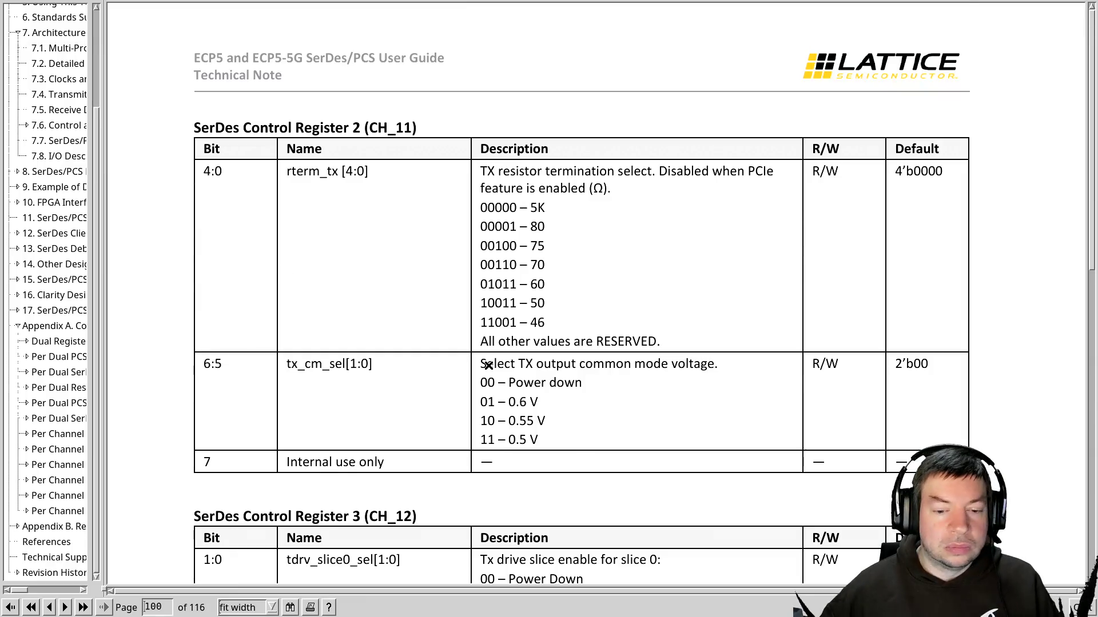
Scroll down the control register tables to Control Register 7 (CH_16), rechecking the hex dump.
scroll(489, 366, down, 10)
scroll(489, 366, down, 5)
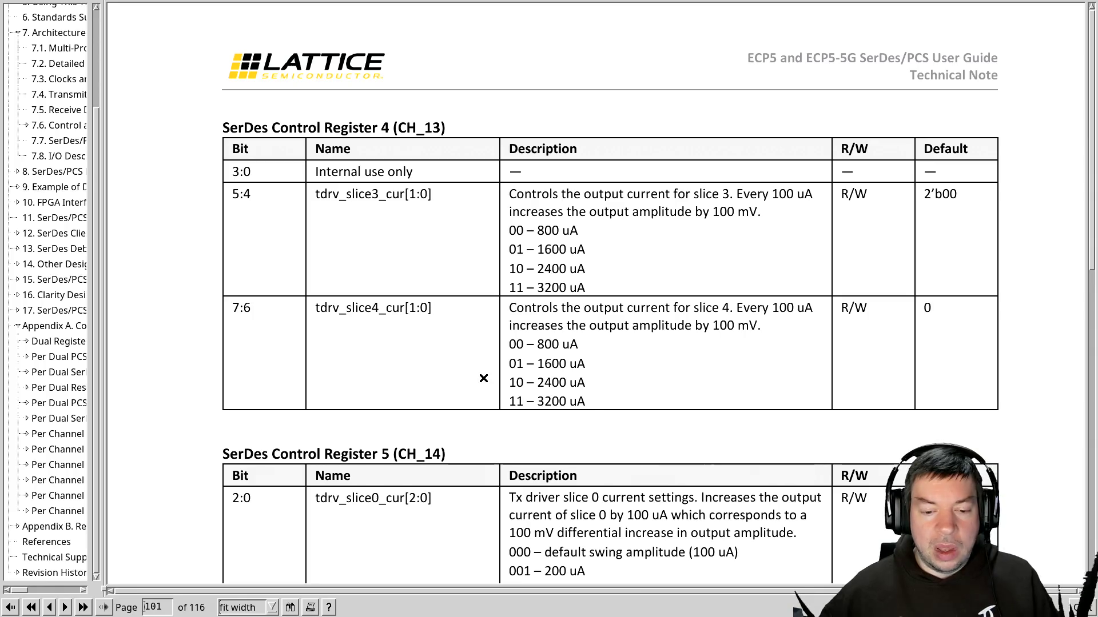
scroll(484, 378, down, 10)
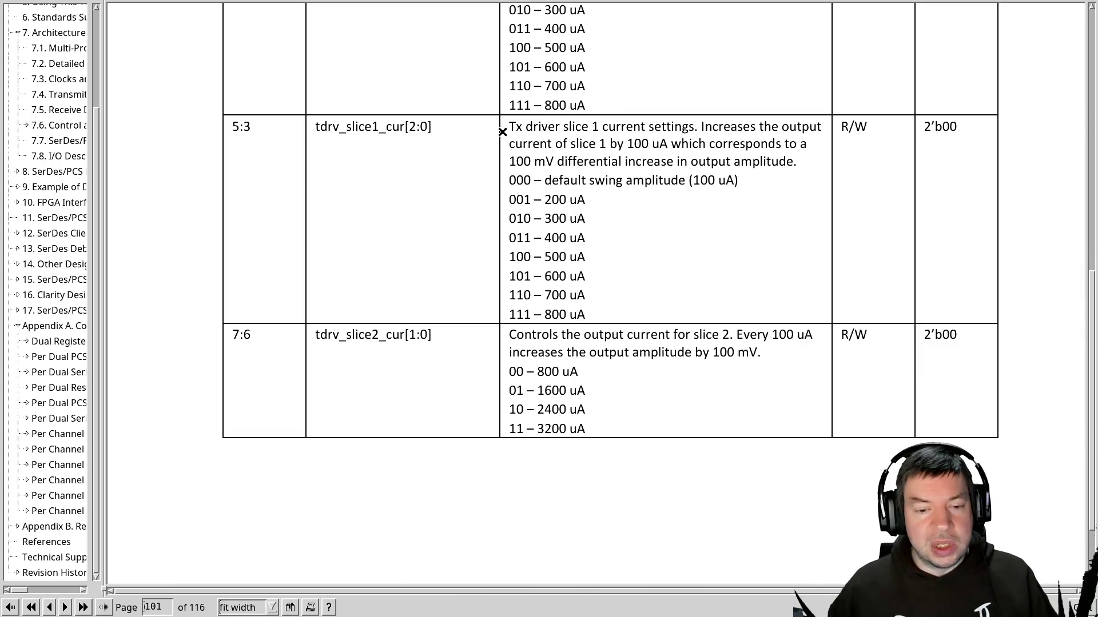
scroll(502, 132, down, 2)
scroll(502, 132, down, 3)
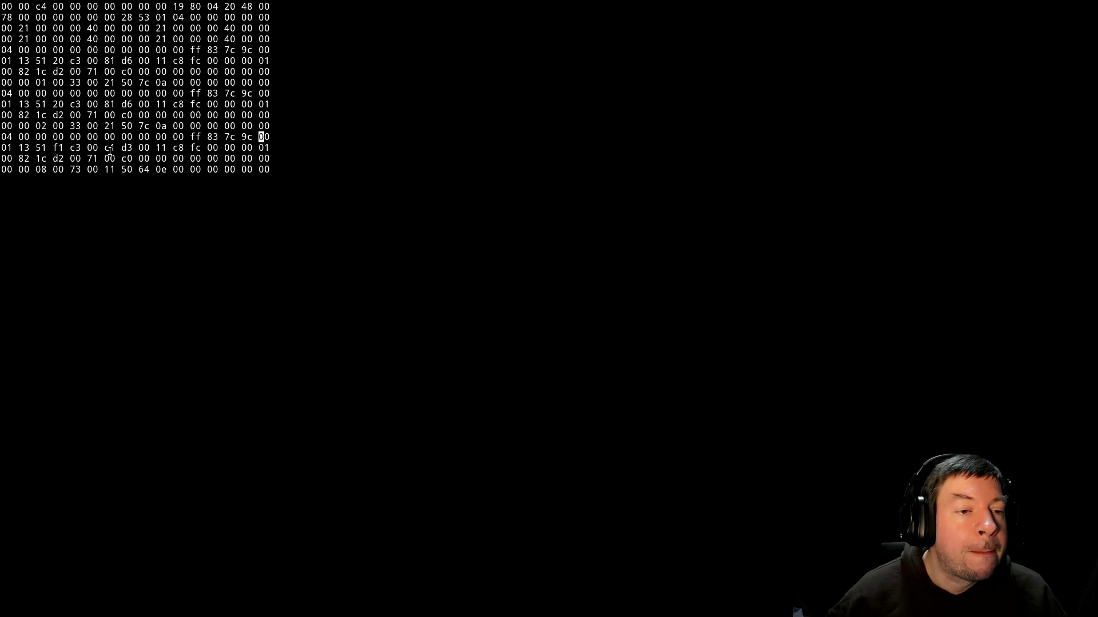
scroll(423, 340, down, 10)
scroll(424, 340, down, 2)
scroll(423, 340, down, 5)
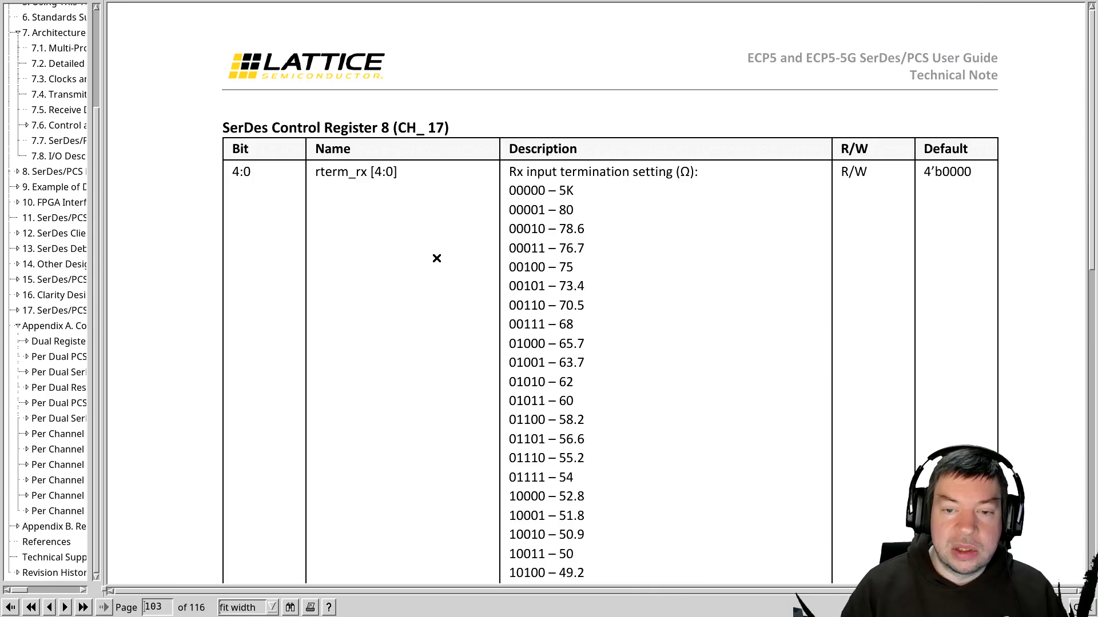
scroll(436, 258, up, 15)
scroll(436, 258, down, 15)
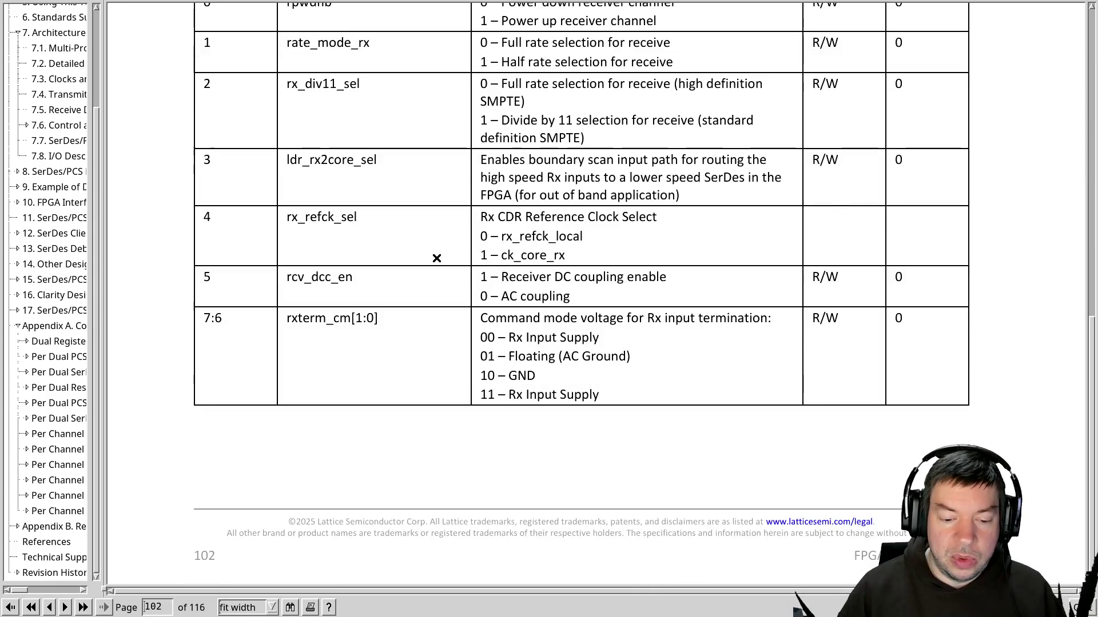
scroll(436, 258, up, 2)
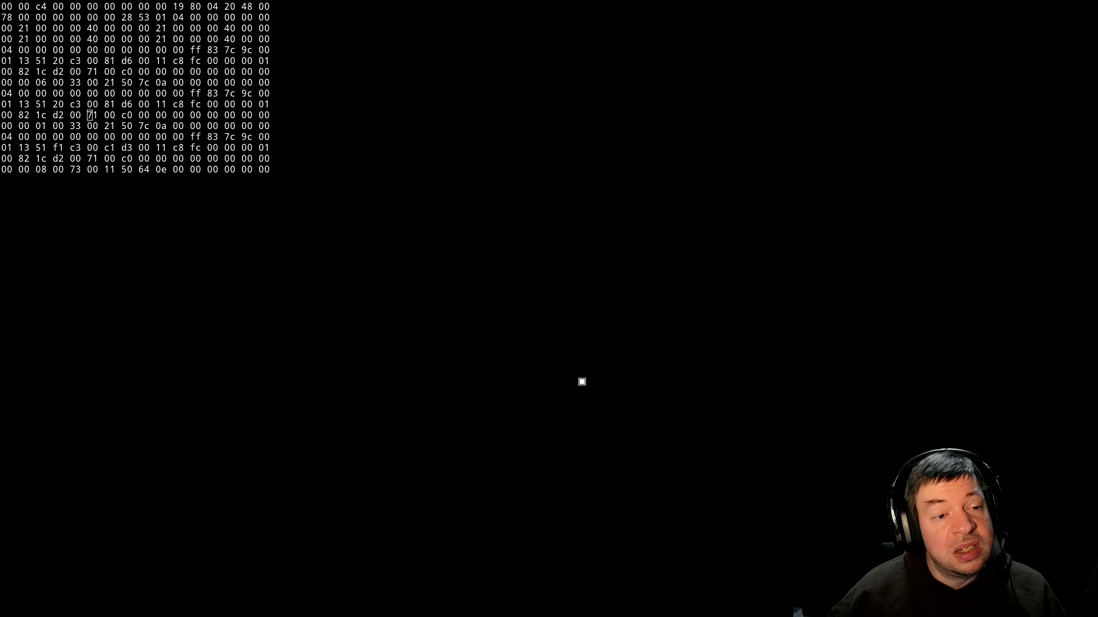
key(alt+Tab)
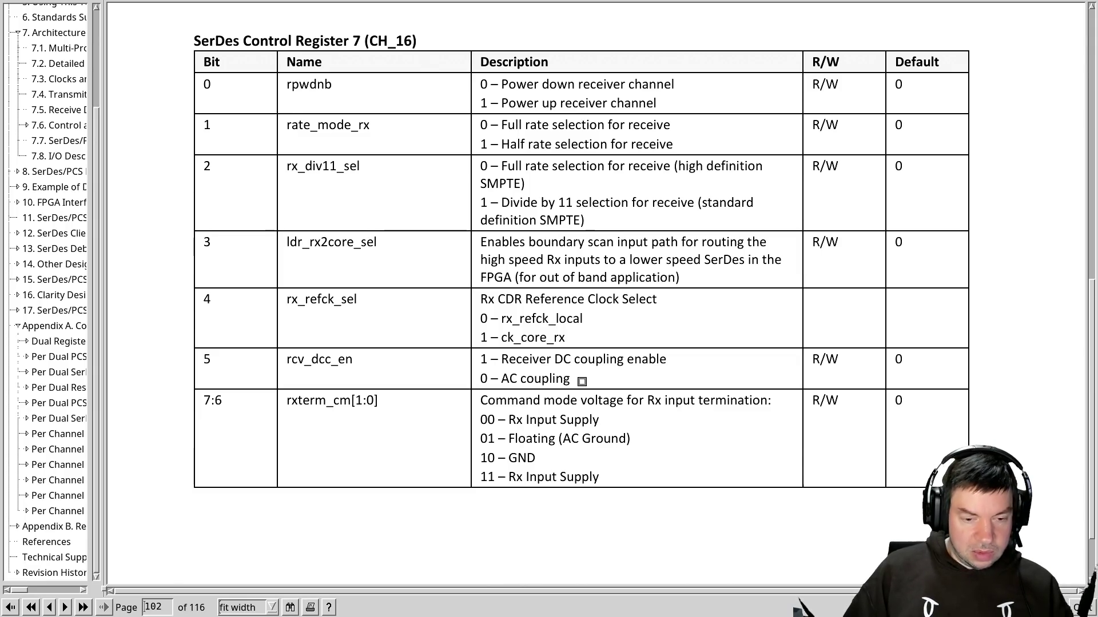
key(alt+Tab)
key(alt+Tab)
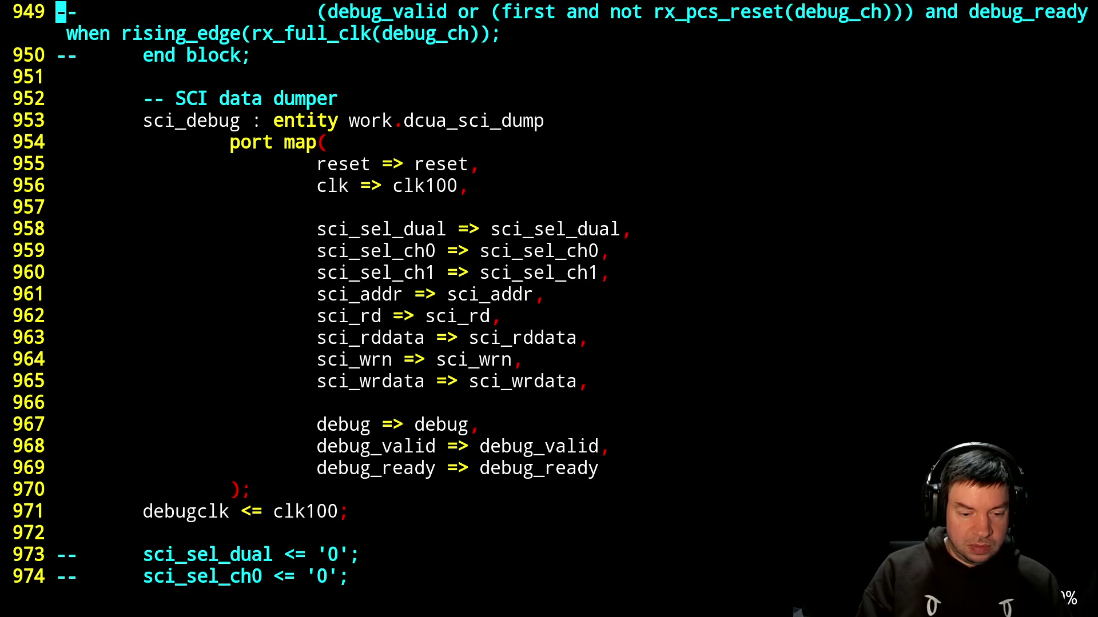
Search the VHDL for DCC and confirm CH0 and CH1 RCV_DCC_EN are both 0b0.
text(/DCC)
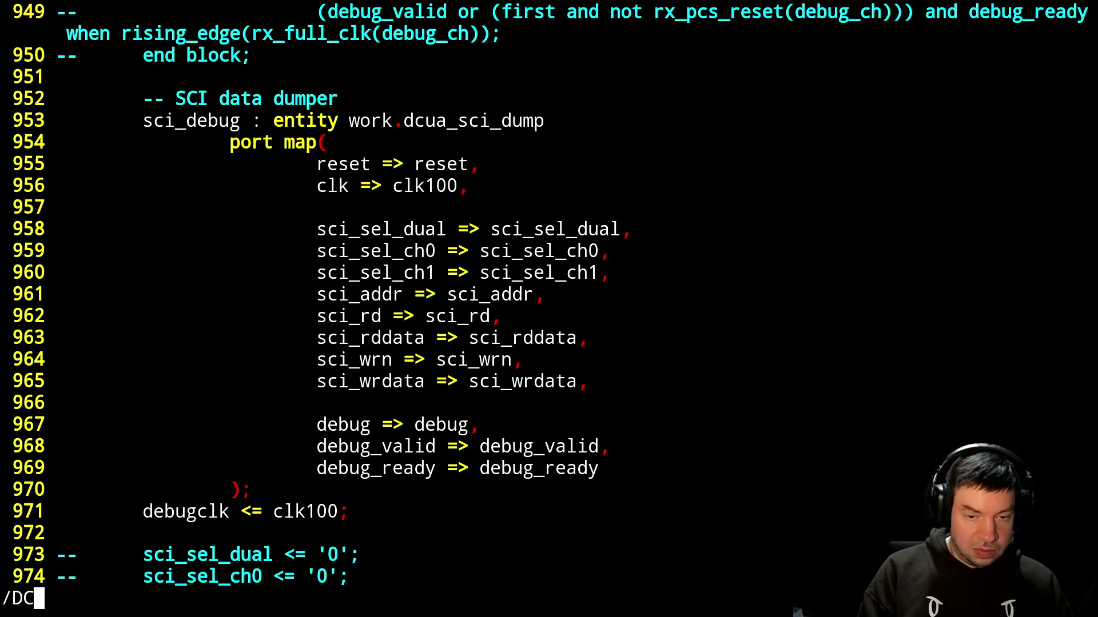
key(Return)
key(n)
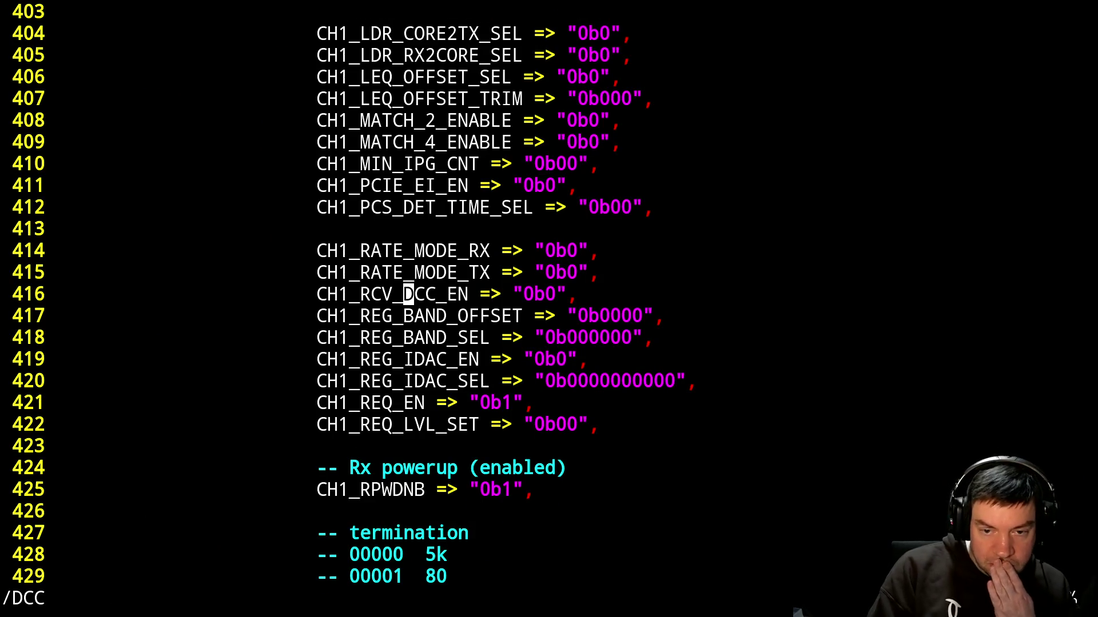
key(n)
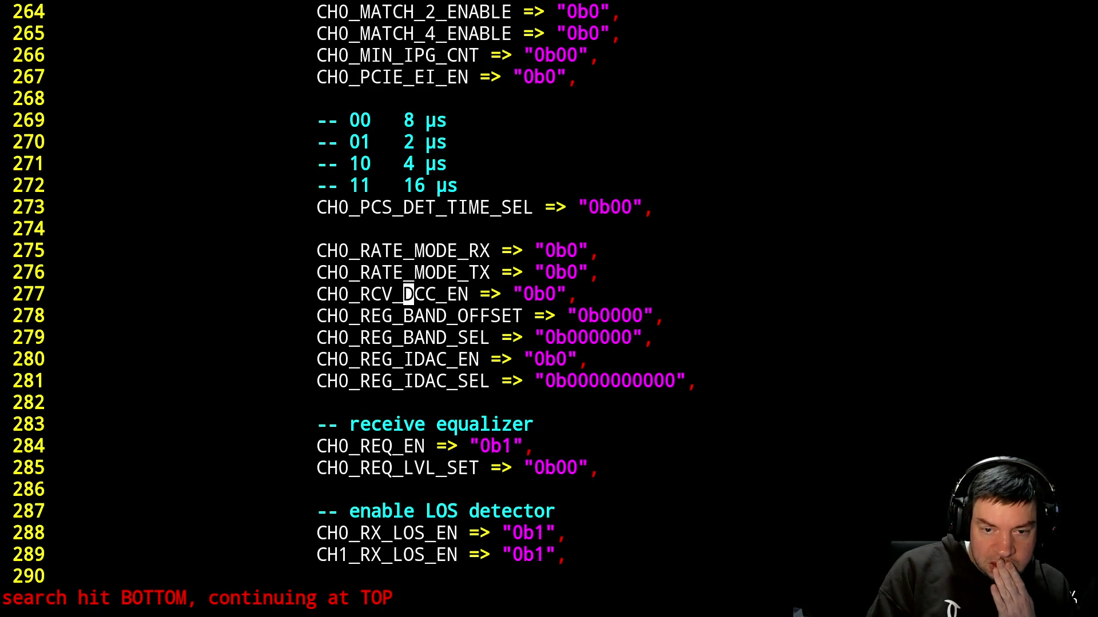
key(n)
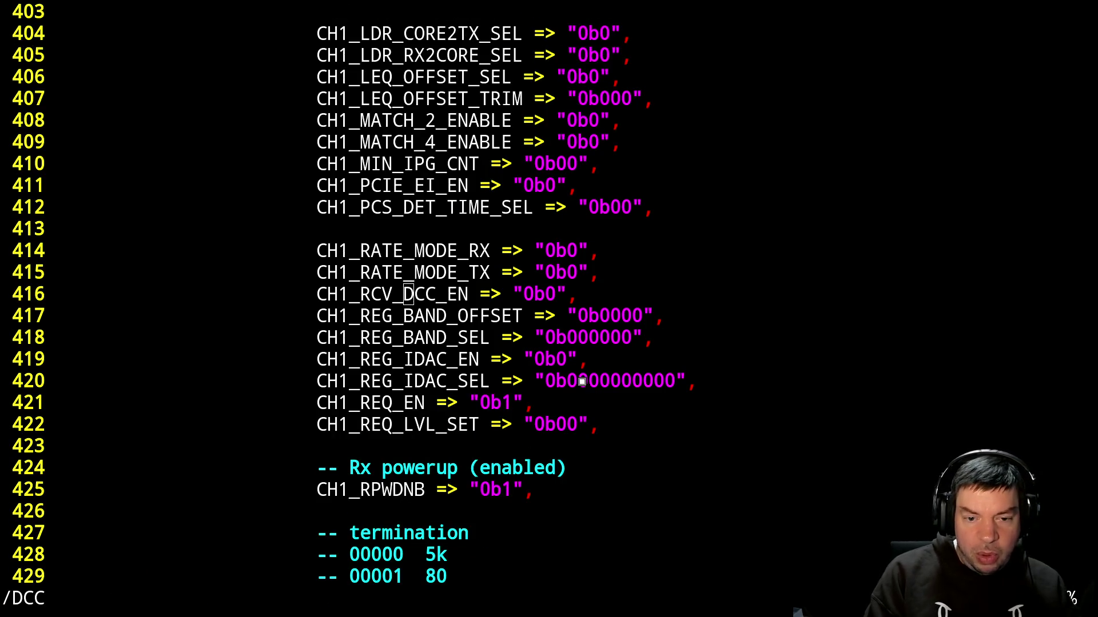
key(alt+Tab)
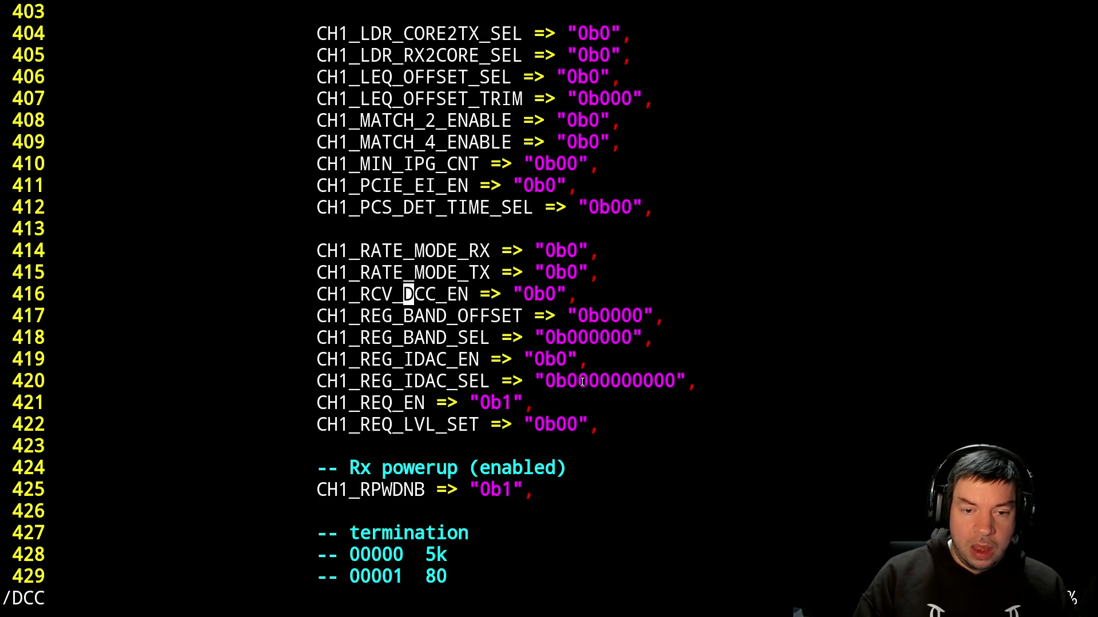
text(/)
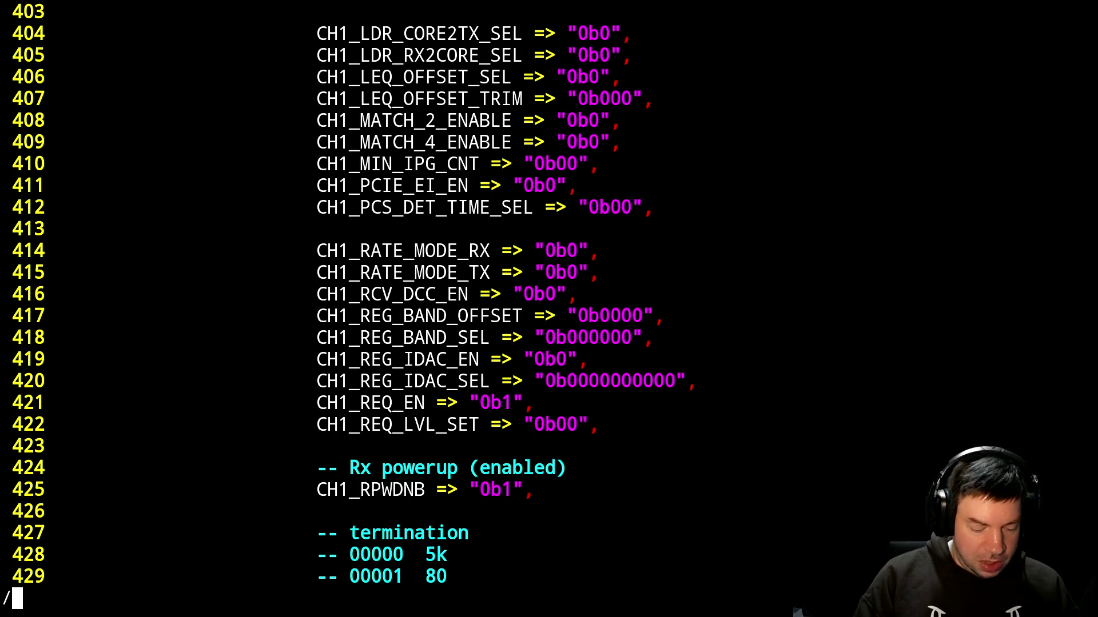
text(DCO)
Find the RX_DCO_CK_DIV and CH1_RXTERM_CM lines and compare them with the Register 7 table.
key(Return)
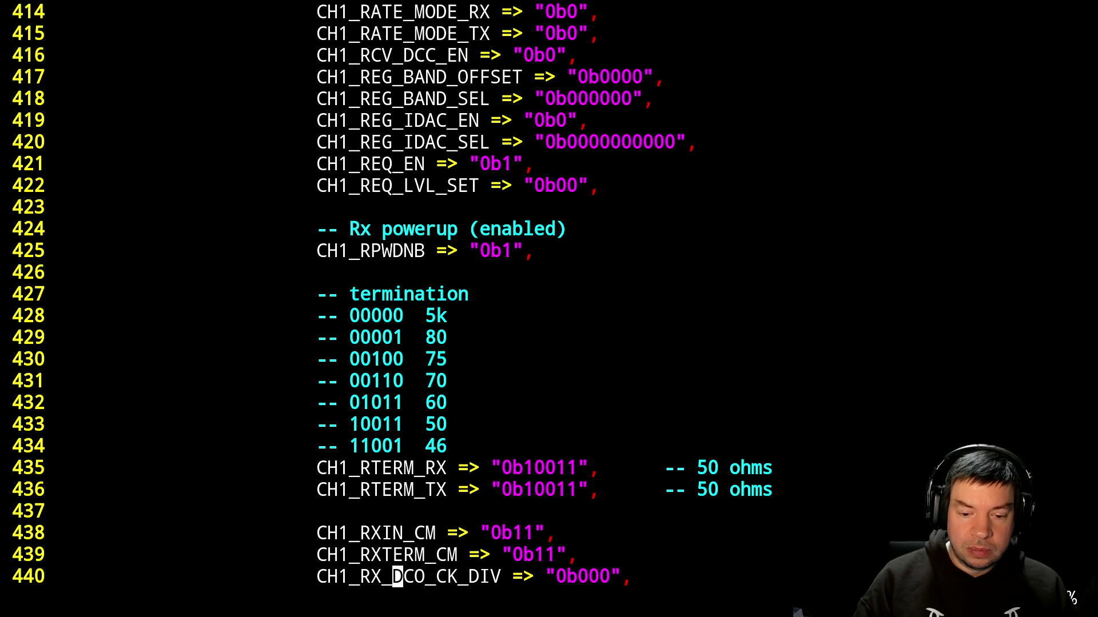
key(j)
key(k)
key(k)
key(k)
key(j)
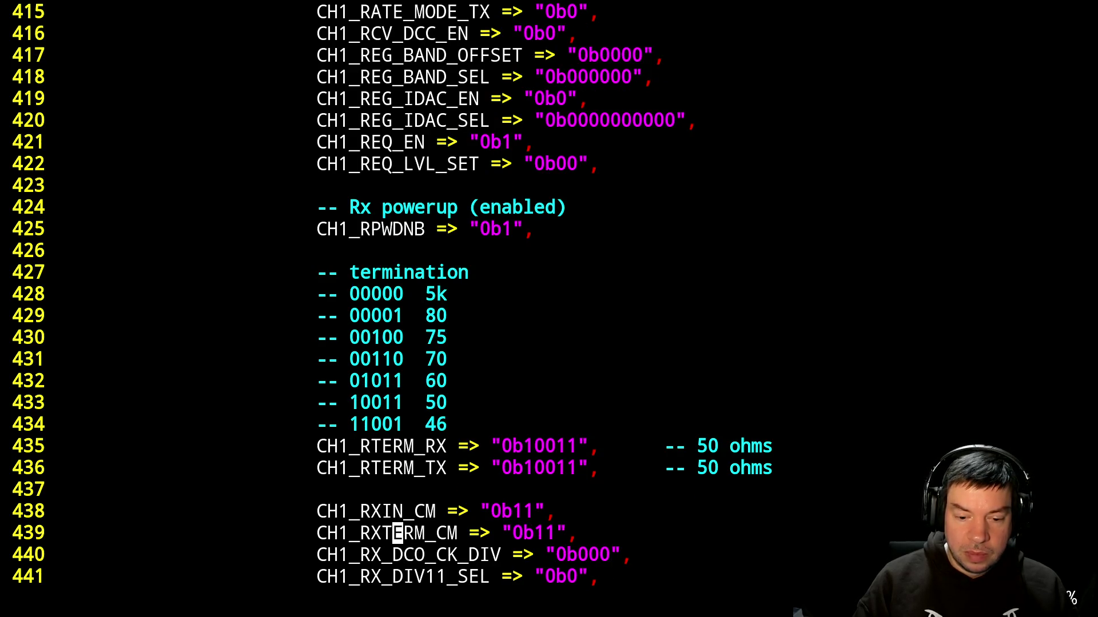
key(alt+Tab)
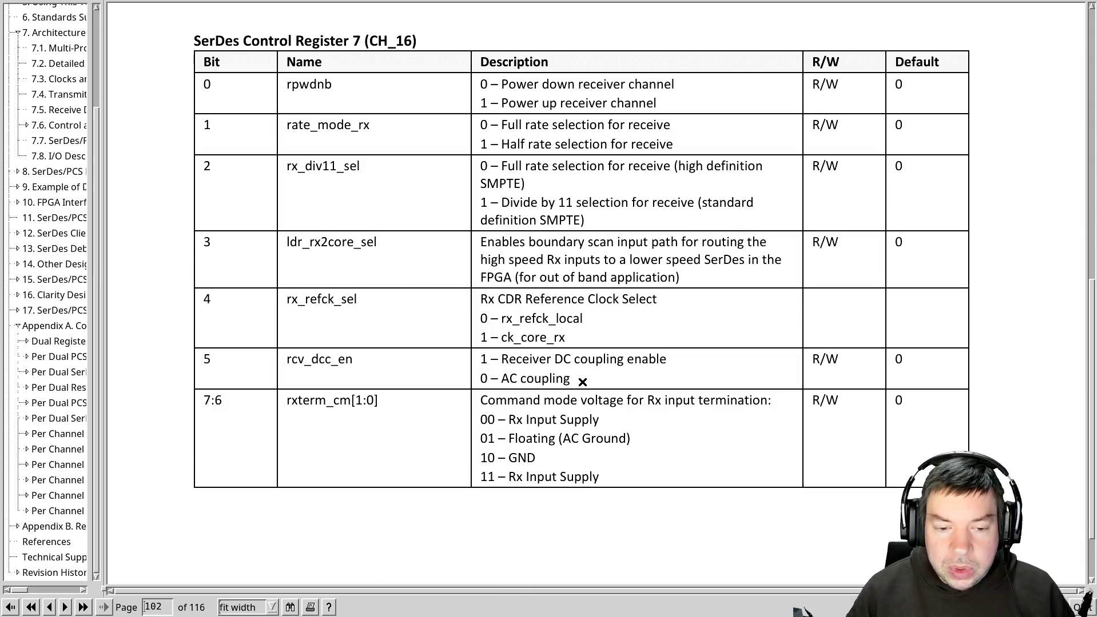
key(alt+Tab)
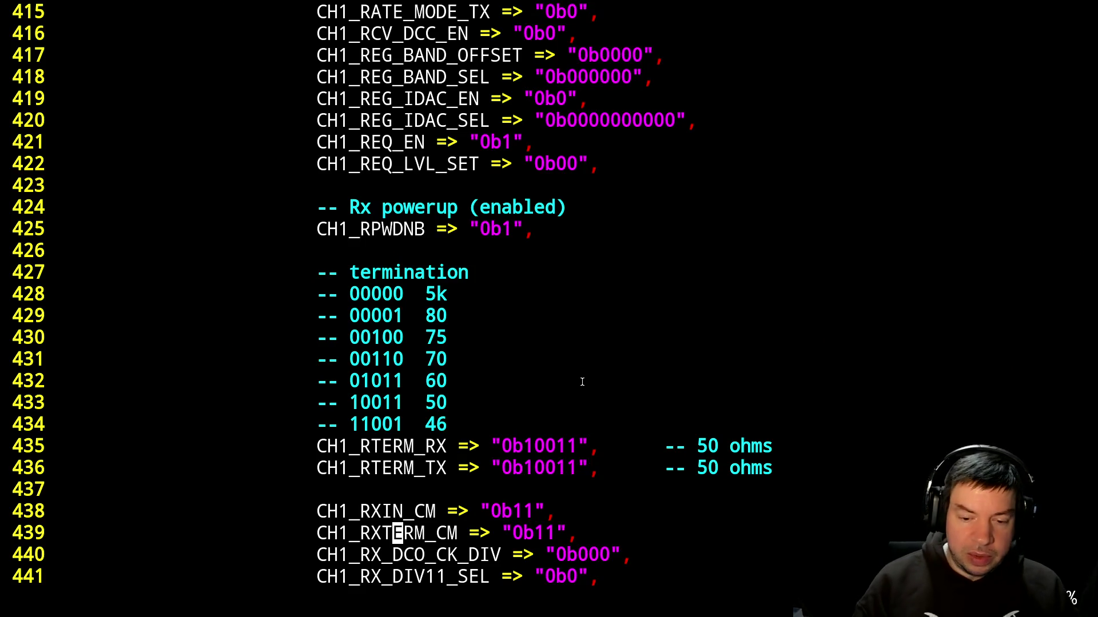
Change CH0_RXTERM_CM from 0b10 to 0b11 to match channel 1 and save pcie.vhdl.
key(slash)
text(RXTERM)
key(Return)
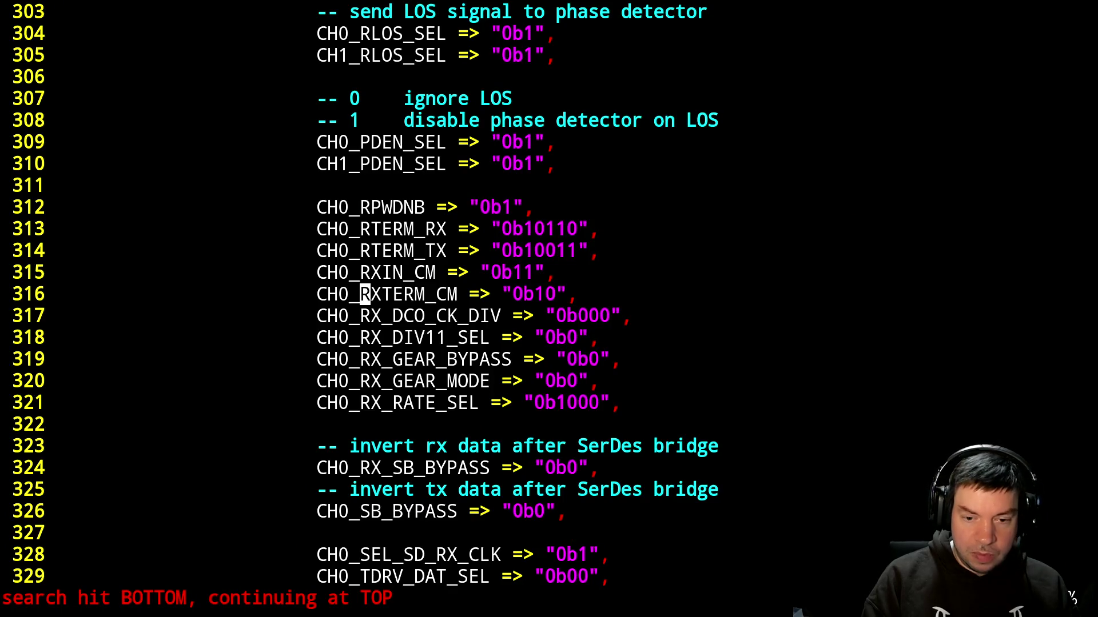
key(l)
key(e)
key(w)
key(w)
key(l)
key(l)
key(l)
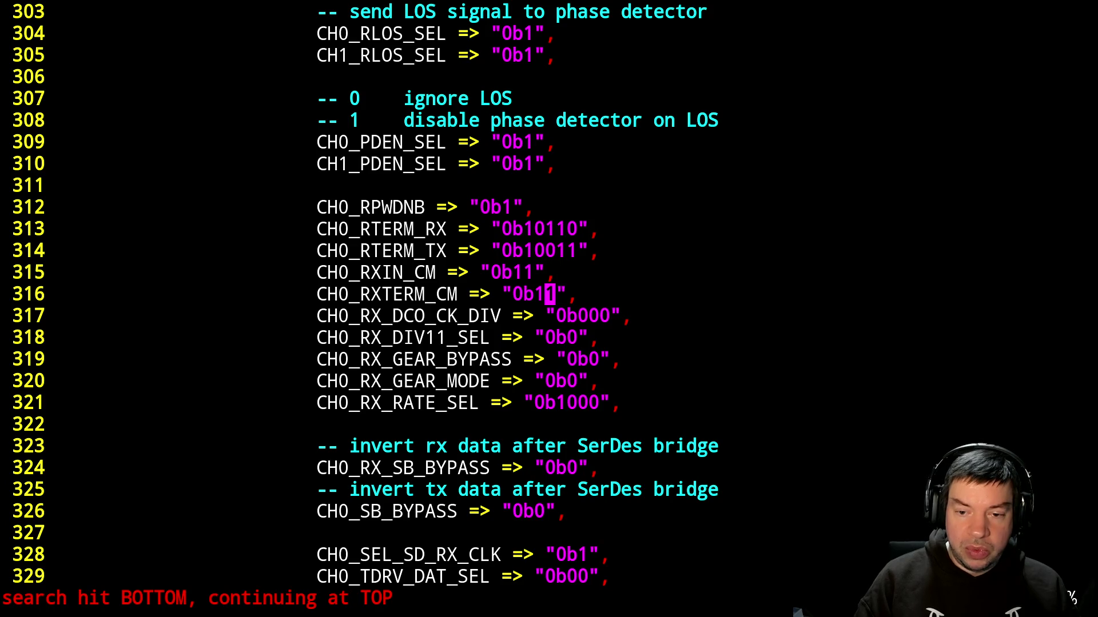
key(alt+Tab)
key(alt+Tab)
text(:w)
key(Return)
Suspend vim to the shell and run make.
key(ctrl+z)
text(make)
key(Return)
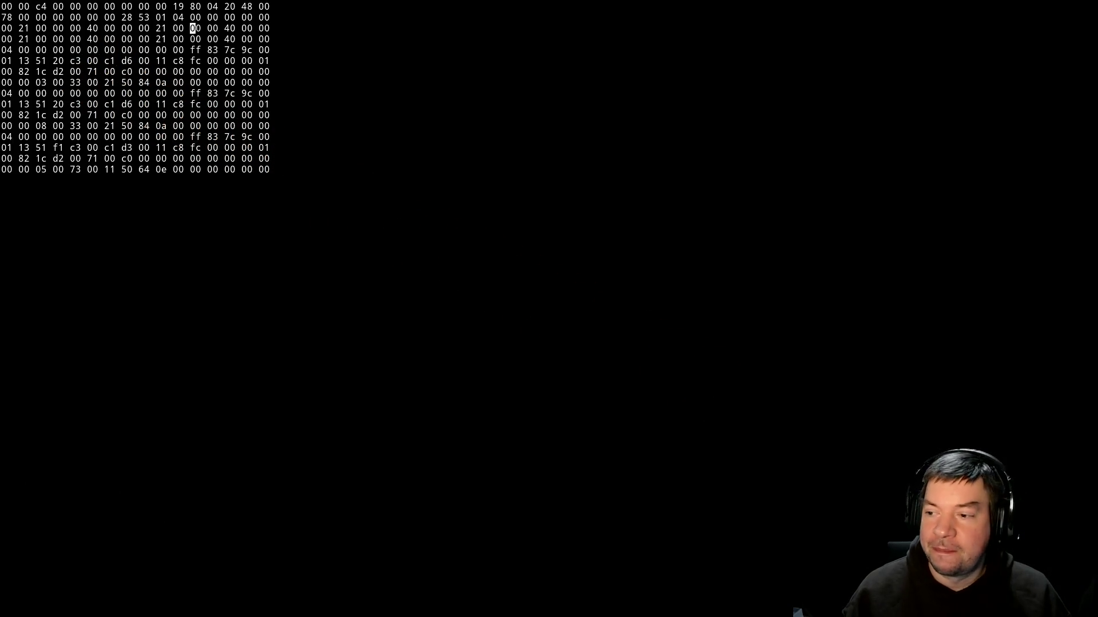
While the build copies ecp5_top.svf to malatang, check the register dump, then return to the SerDes guide.
key(ctrl+t)
key(w)
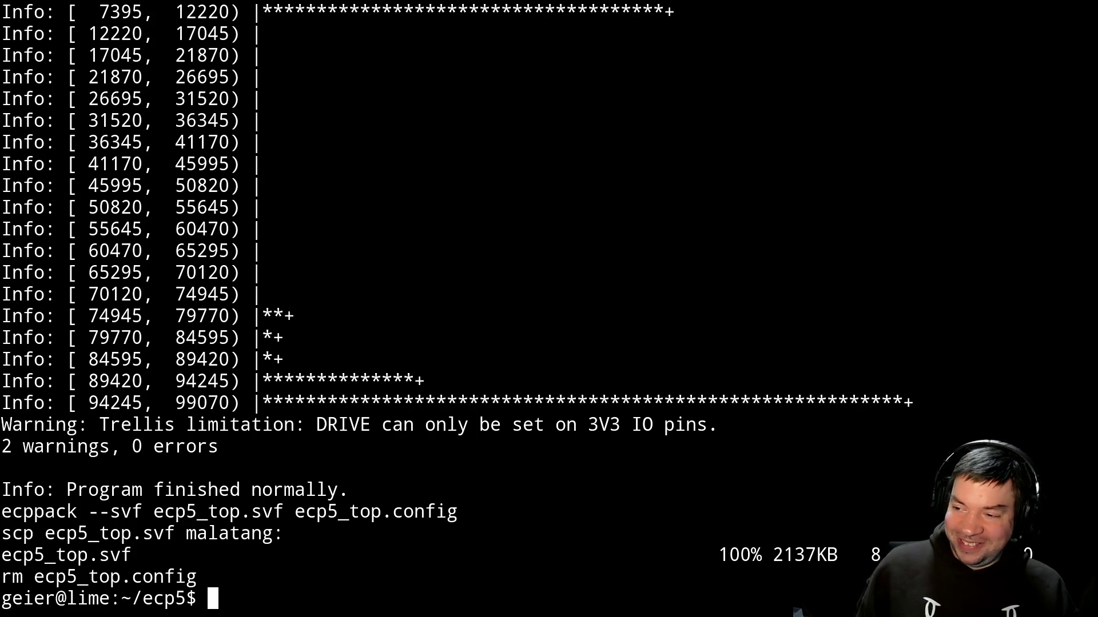
key(alt+Tab)
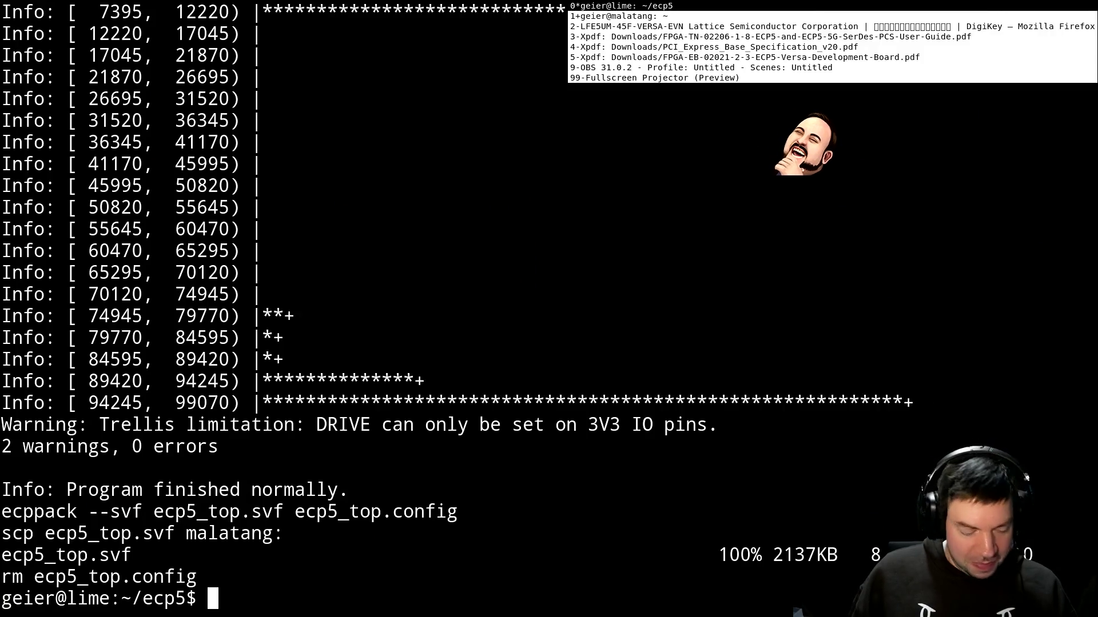
key(ctrl+t)
Read the rterm_rx termination table on page 103 (Control Register 8), then return to the terminal.
key(3)
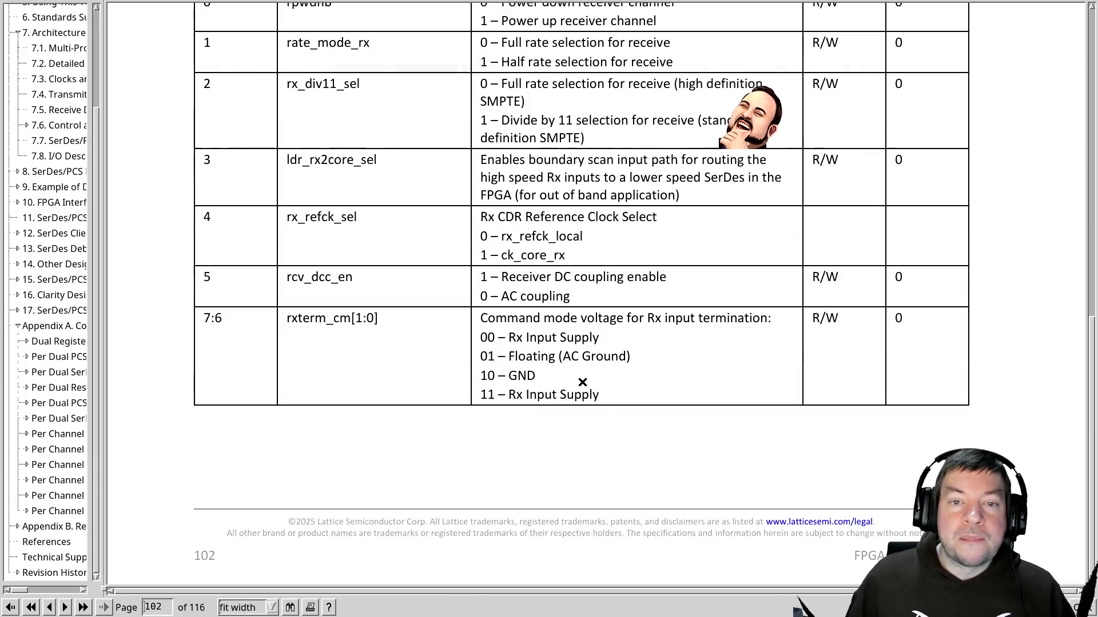
key(n)
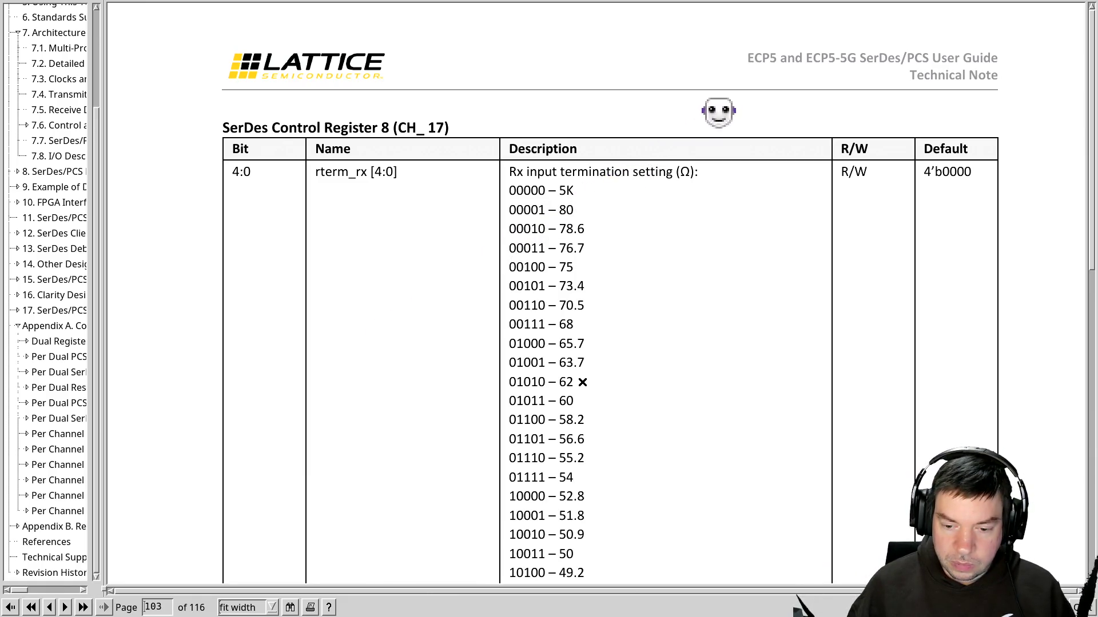
scroll(582, 382, down, 4)
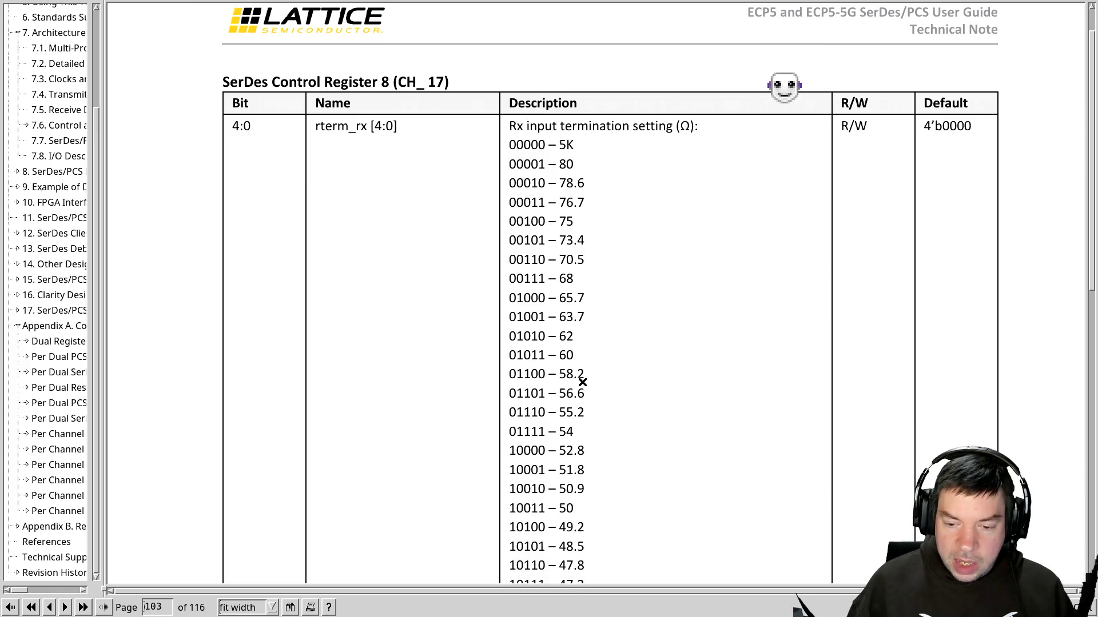
scroll(582, 382, down, 1)
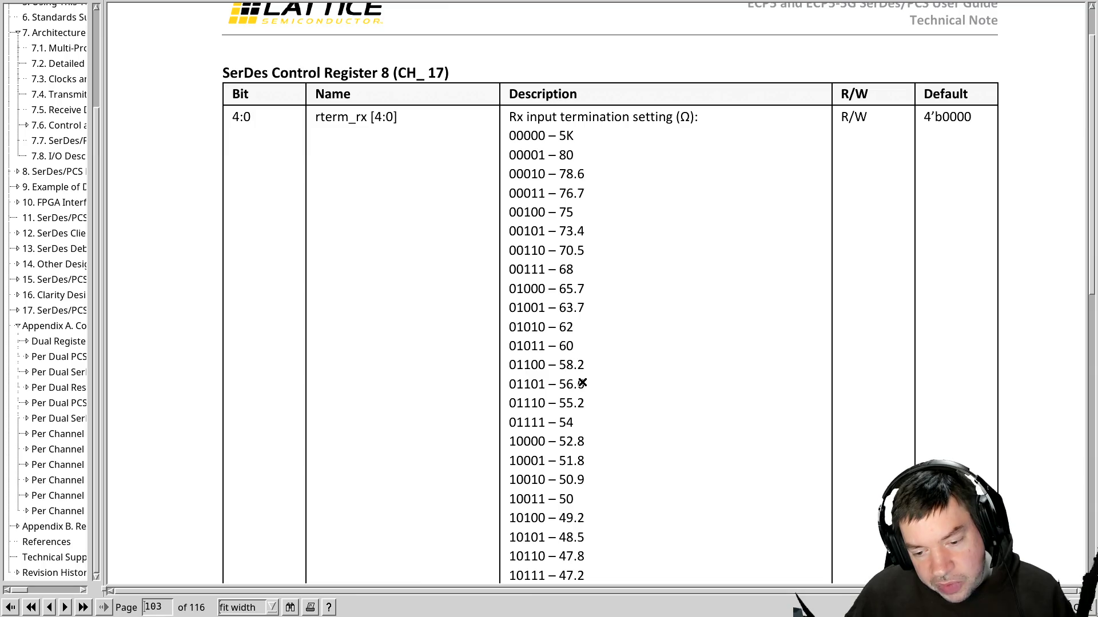
scroll(582, 383, down, 5)
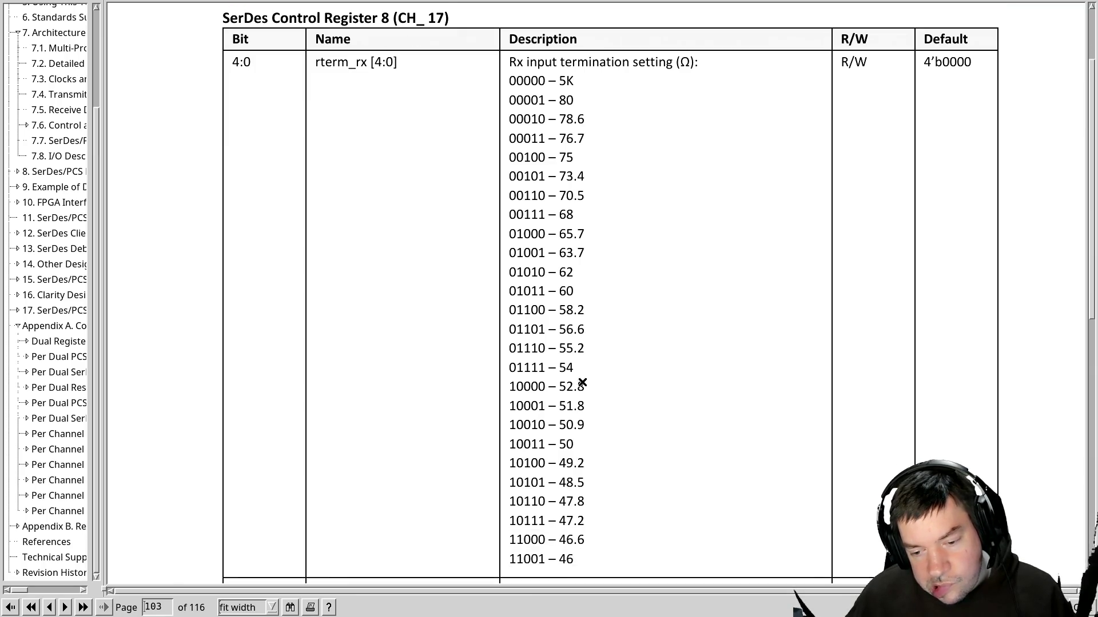
key(alt+Tab)
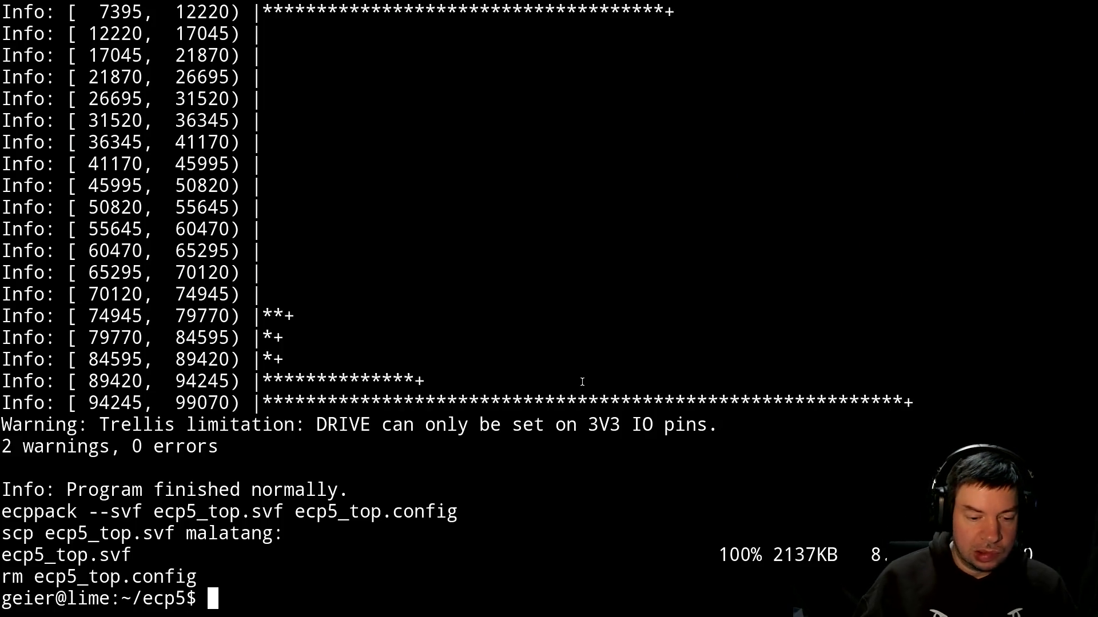
Change CH0_RTERM_RX on line 313 to 0b10011 and save pcie.vhdl.
key(alt+Tab)
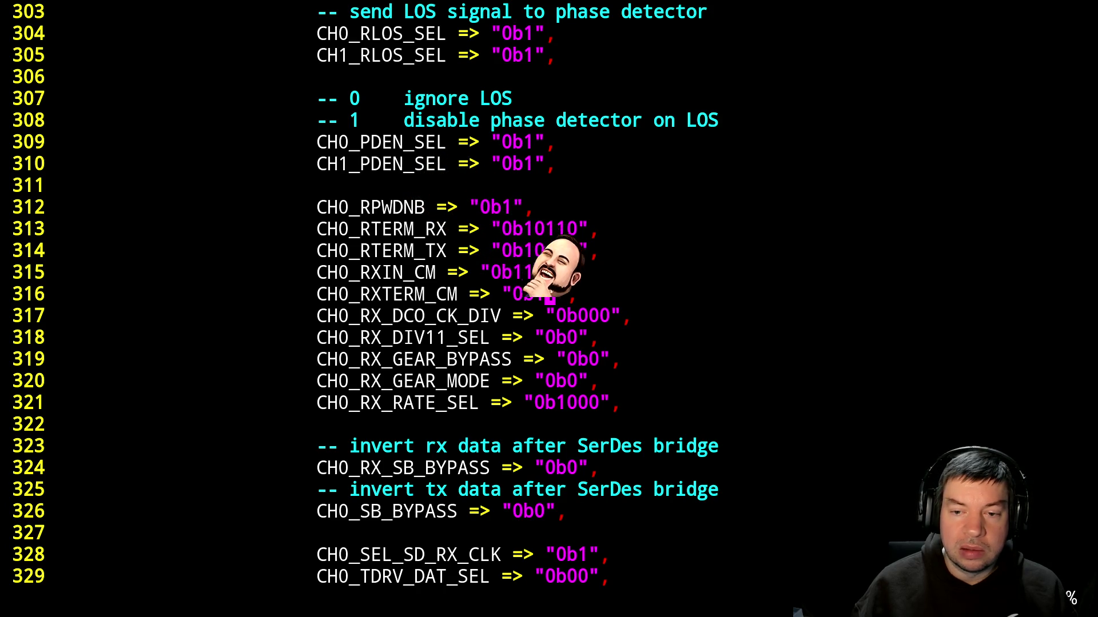
key(k)
key(k)
key(k)
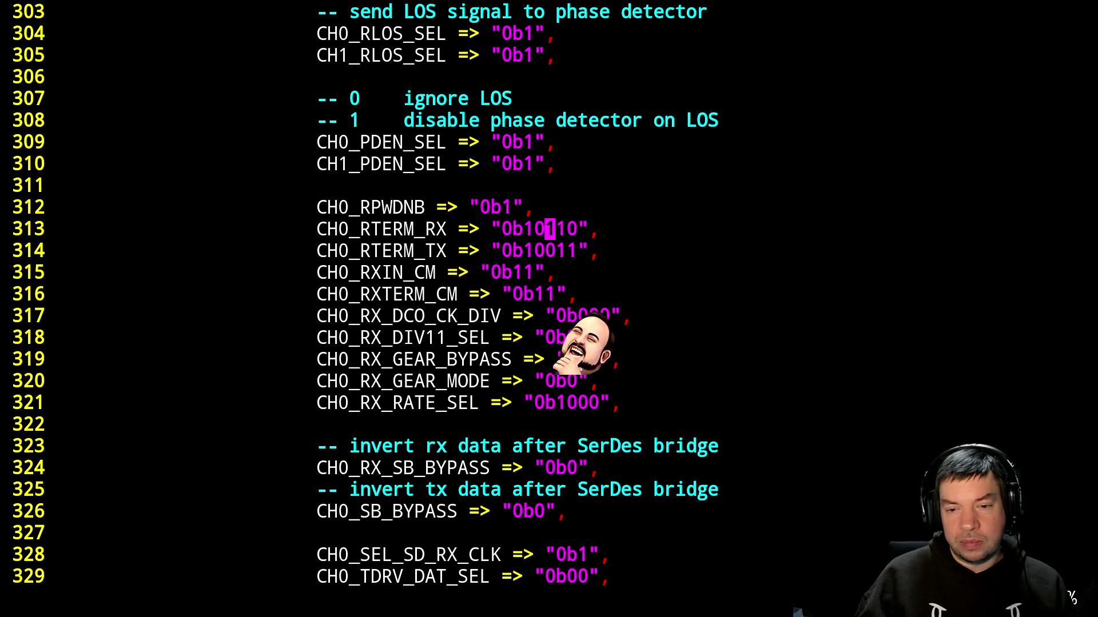
key(x)
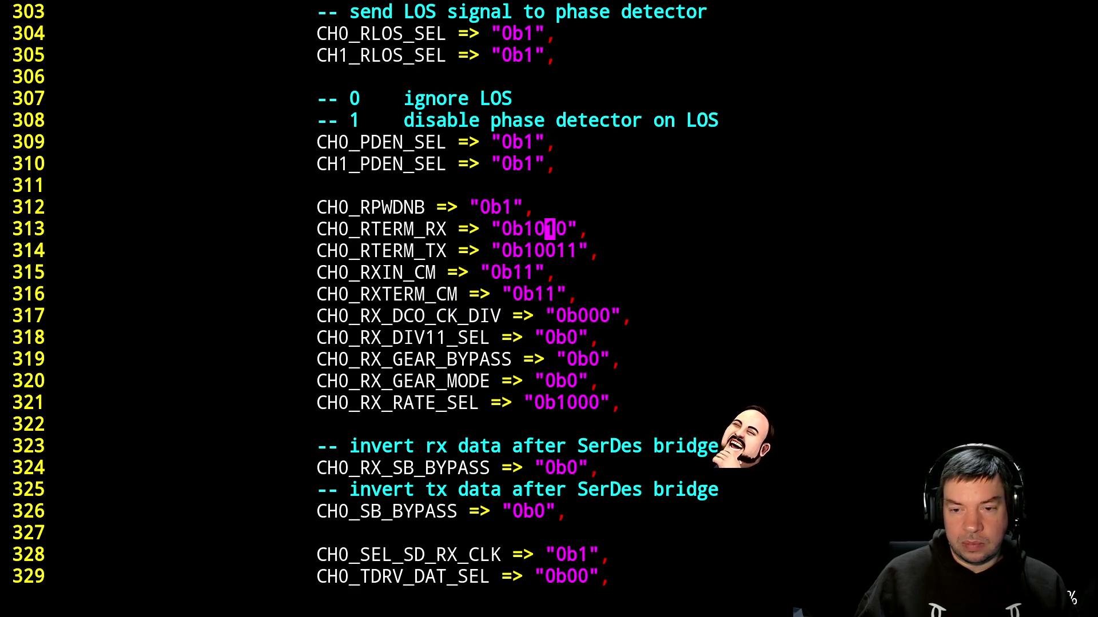
key(a)
key(Delete)
key(BackSpace)
text(011)
key(Escape)
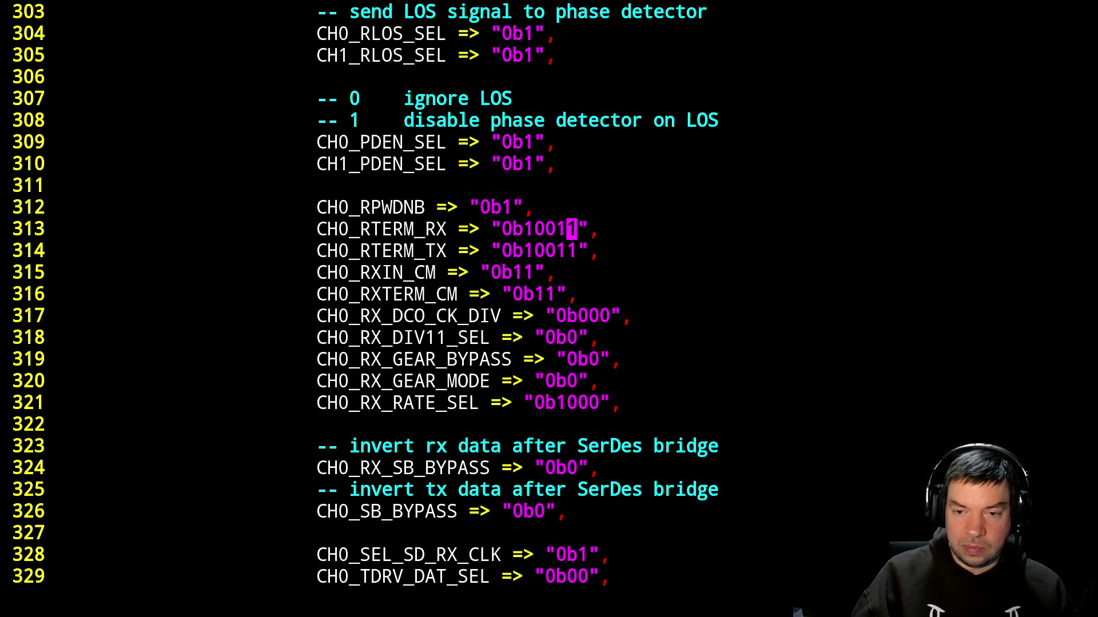
text(:w)
key(Return)
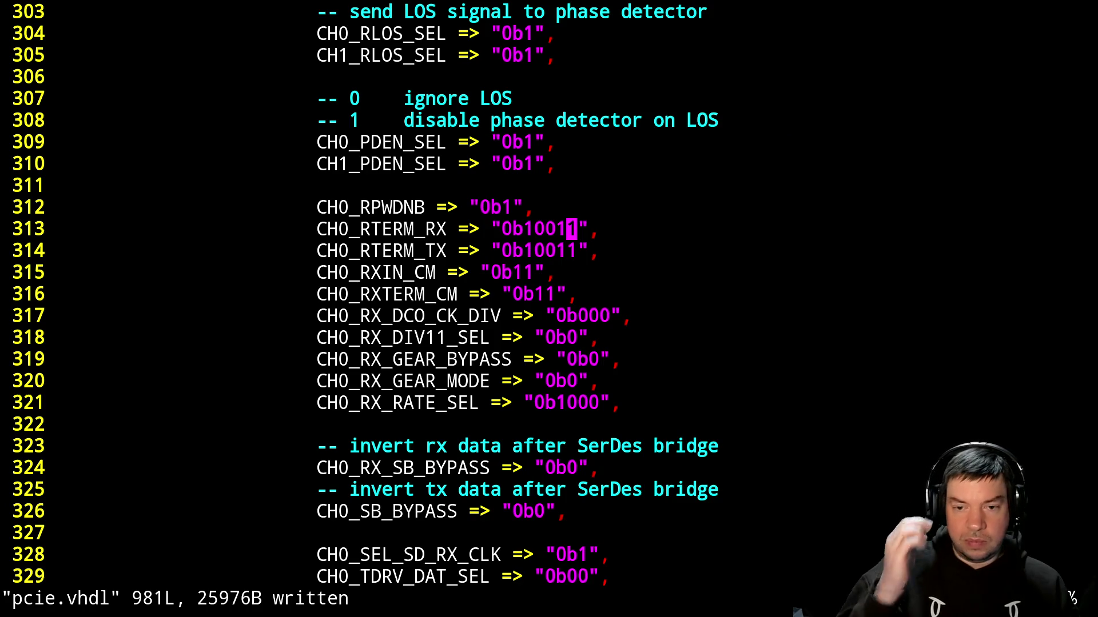
Rebuild with make, check the rterm_rx table, and return to the register hex dump.
key(ctrl+z)
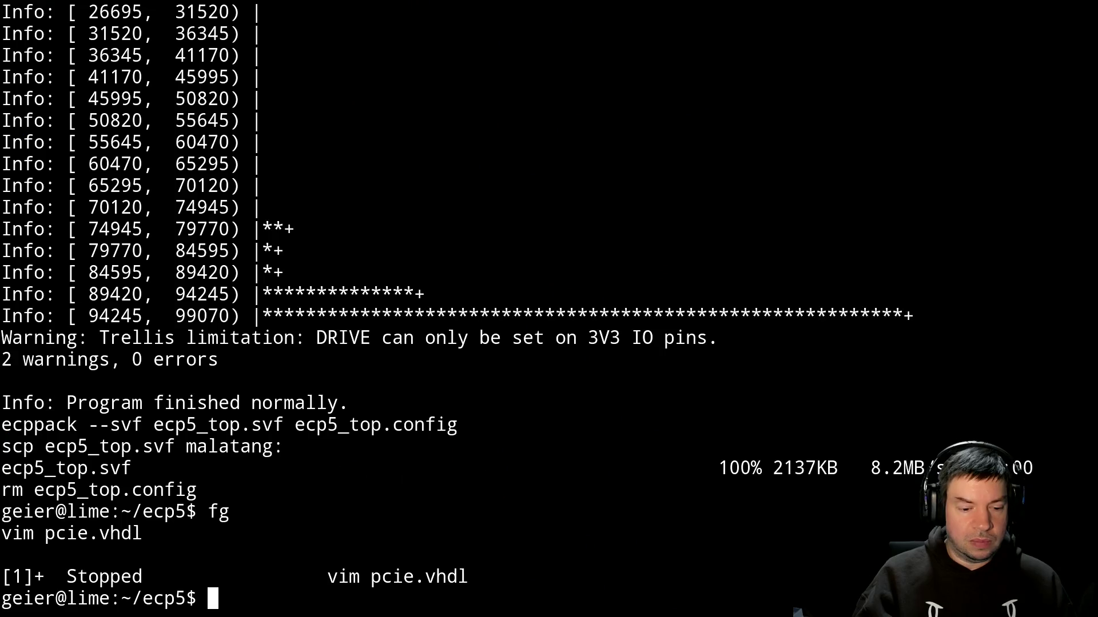
text(make)
key(Return)
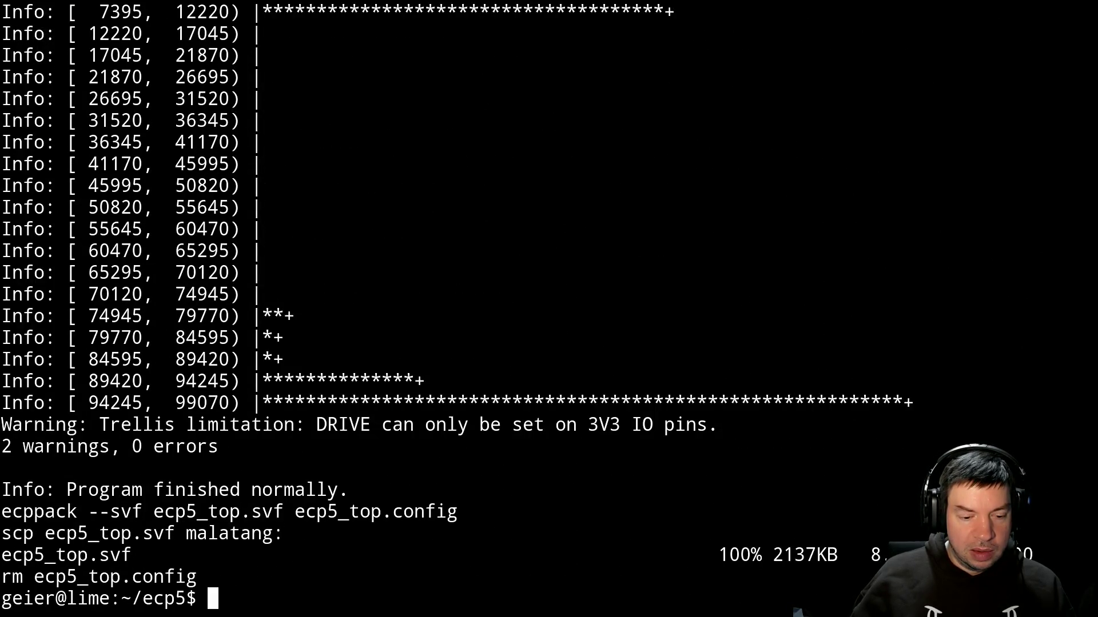
key(alt+Tab)
key(alt+Tab)
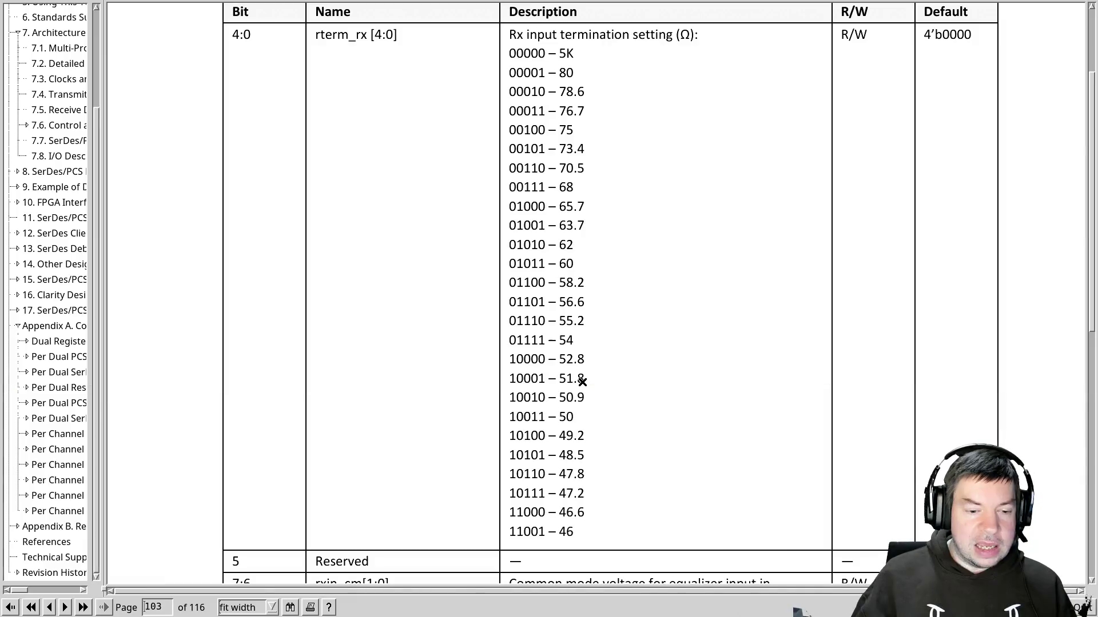
key(alt+Tab)
key(alt+Tab)
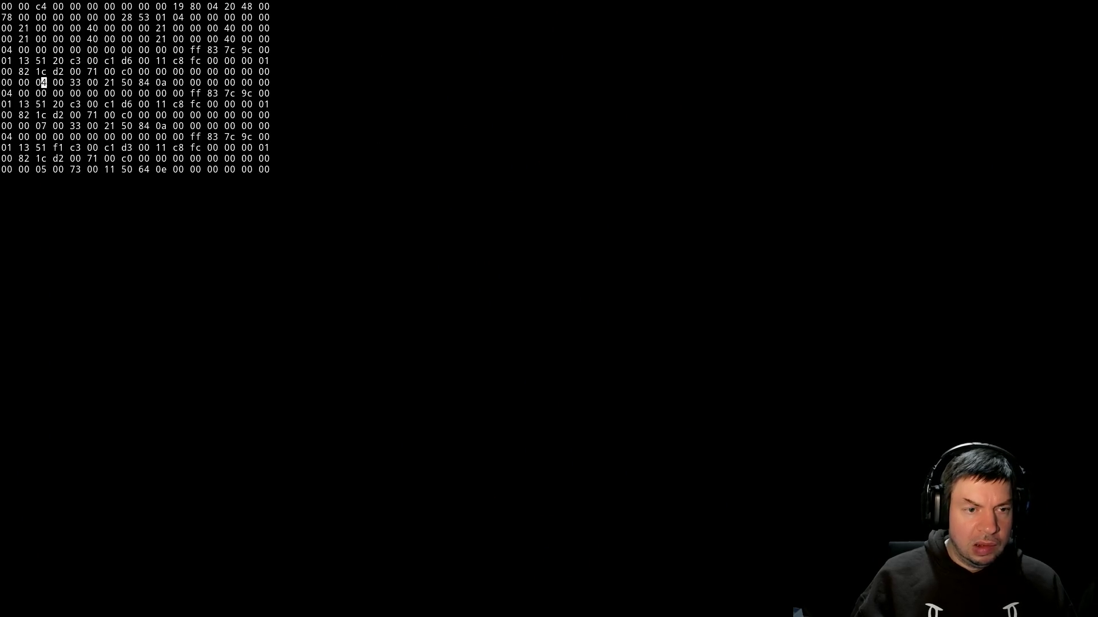
key(alt+Tab)
Rerun the SVF load and SerDes register dump in the terminal, then enlarge the hex text.
key(alt+Tab)
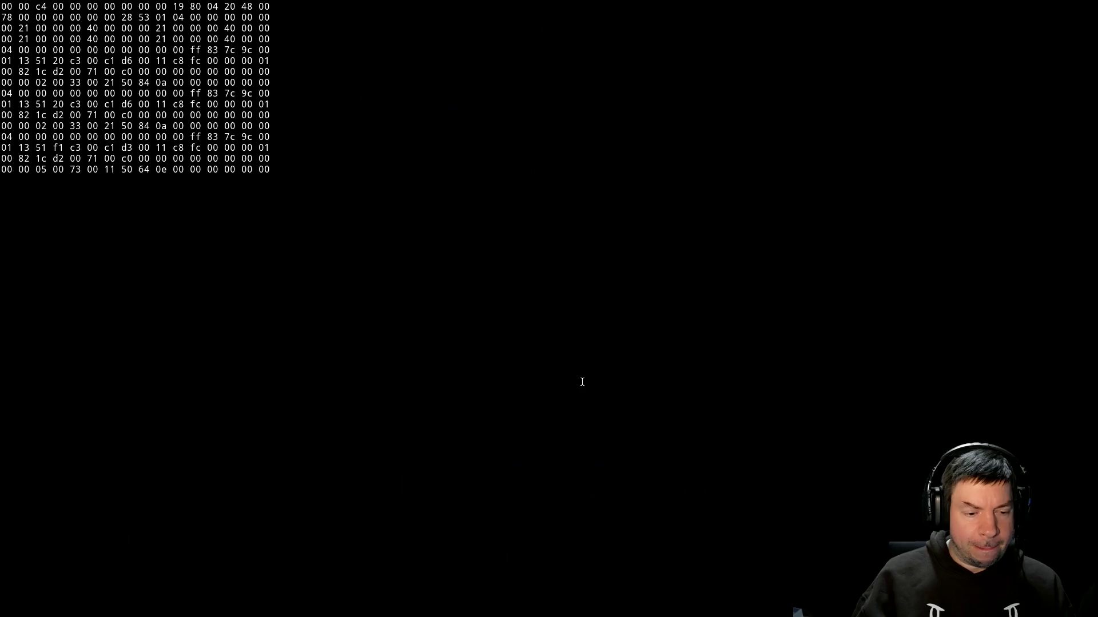
key(alt+Tab)
key(Return)
key(alt+Tab)
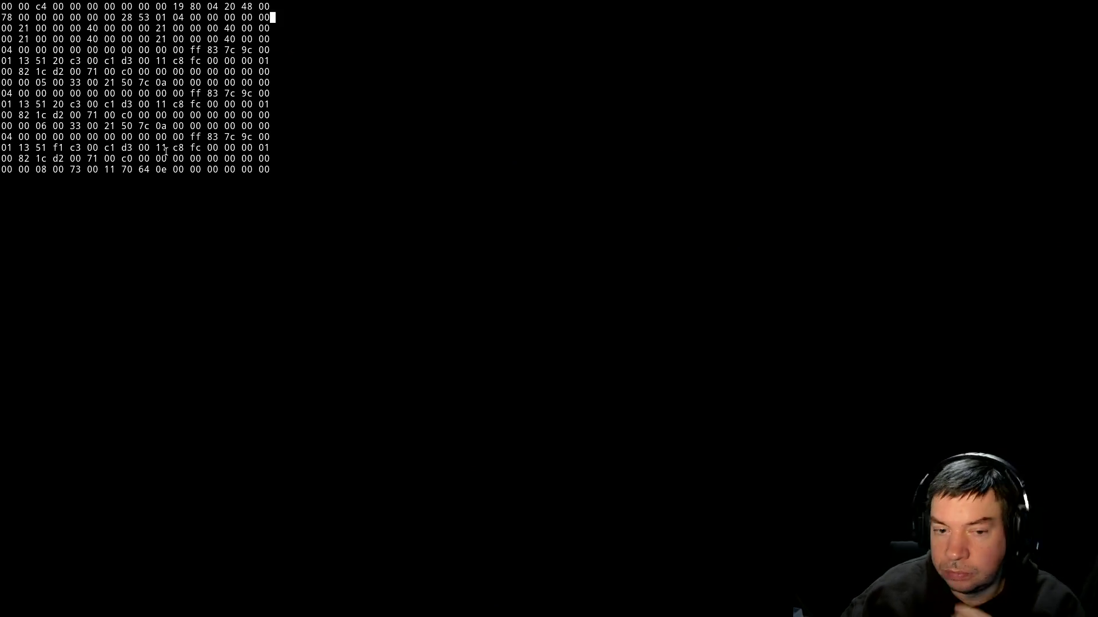
mouse_move(176, 172)
ctrl+right_down()
mouse_move(179, 244)
mouse_move(189, 193)
ctrl+right_up()
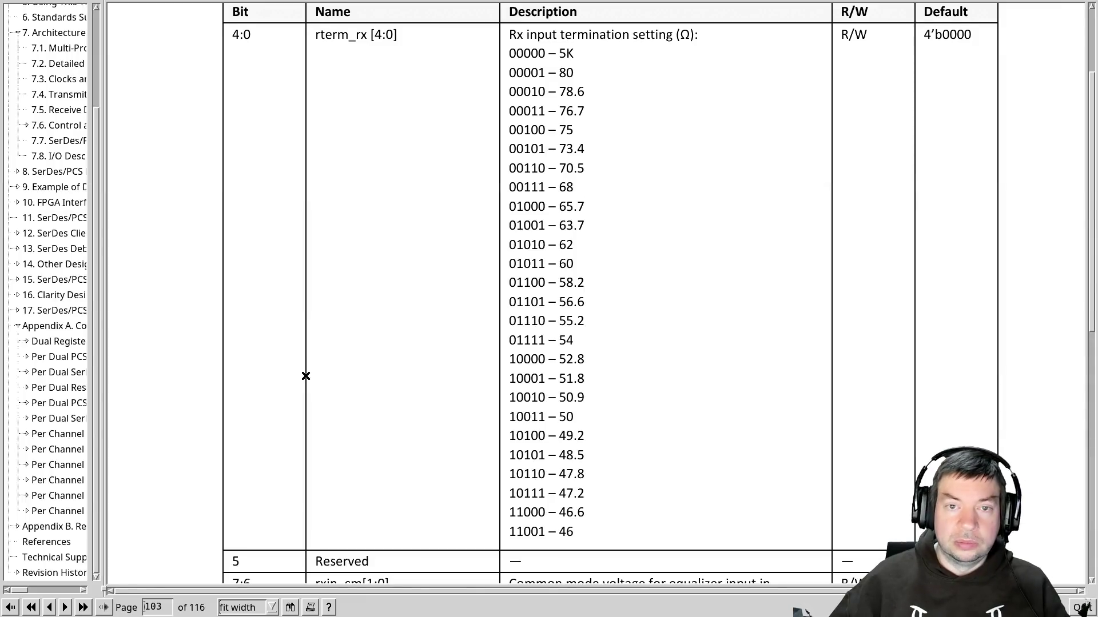
Page back from the rterm_rx table on page 103 to Registers 4 and 5 on page 101, then return to the dump.
scroll(306, 375, up, 2)
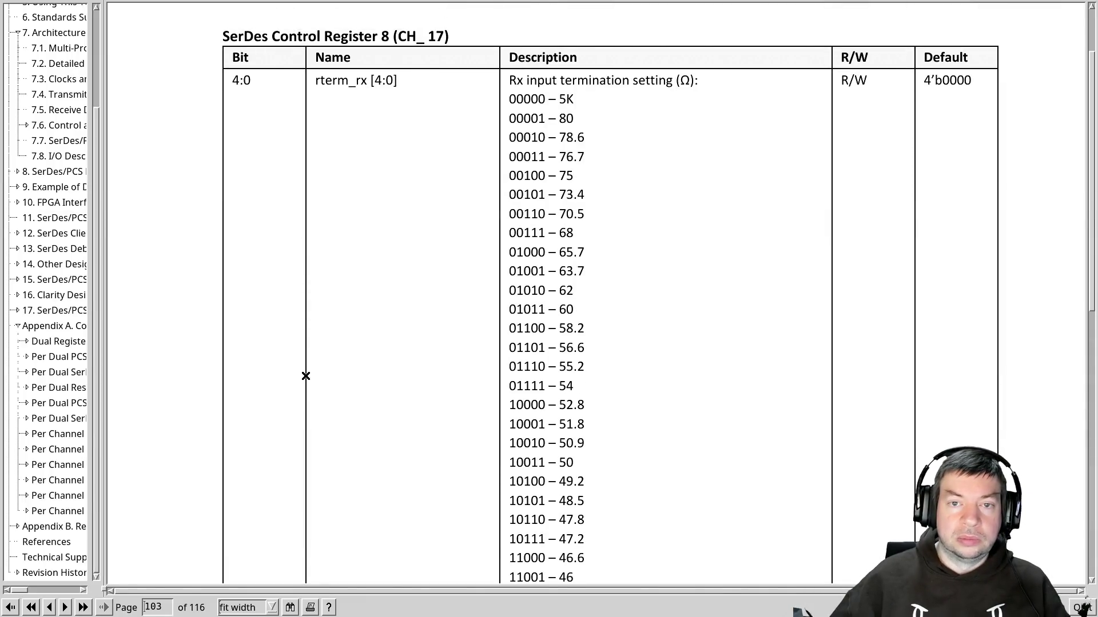
scroll(306, 376, up, 2)
scroll(306, 375, up, 10)
scroll(306, 375, up, 10)
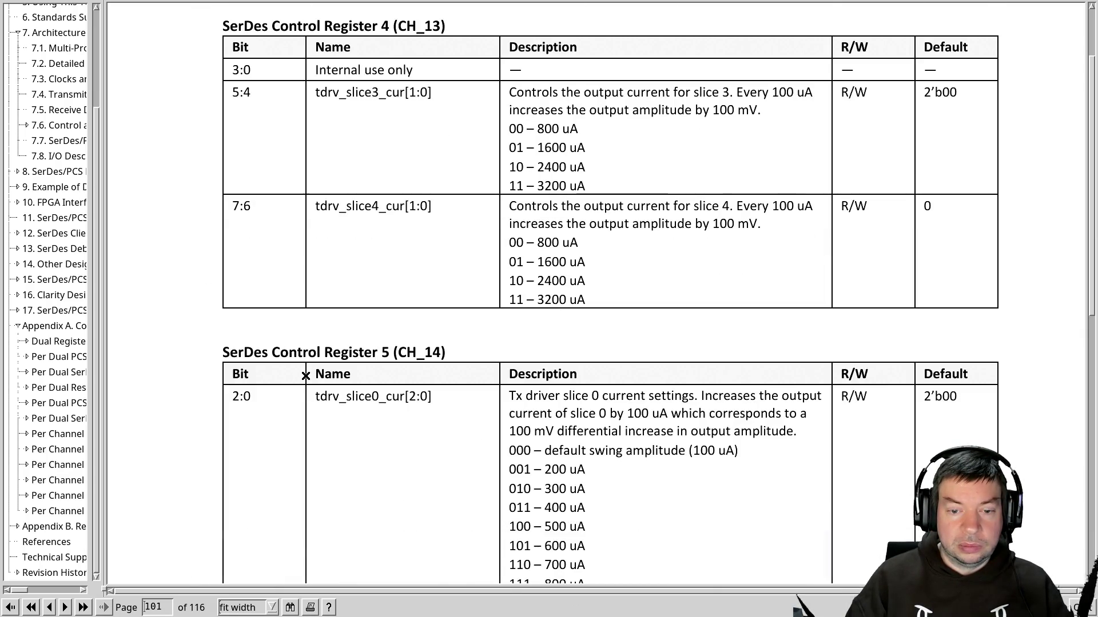
scroll(306, 375, up, 3)
scroll(306, 375, up, 5)
scroll(306, 375, down, 5)
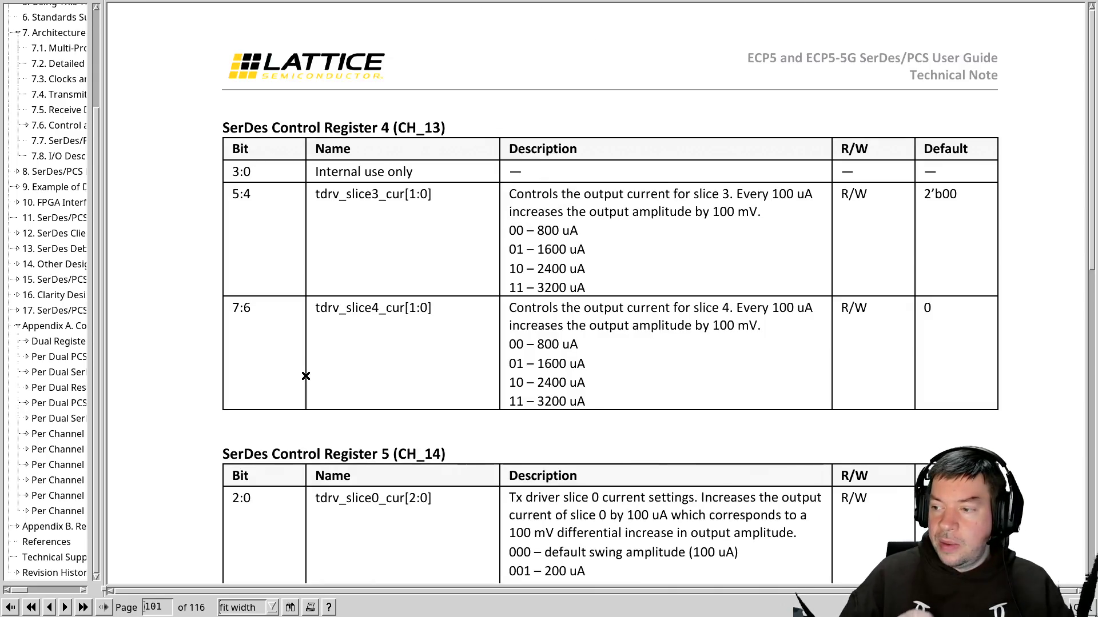
key(alt+Tab)
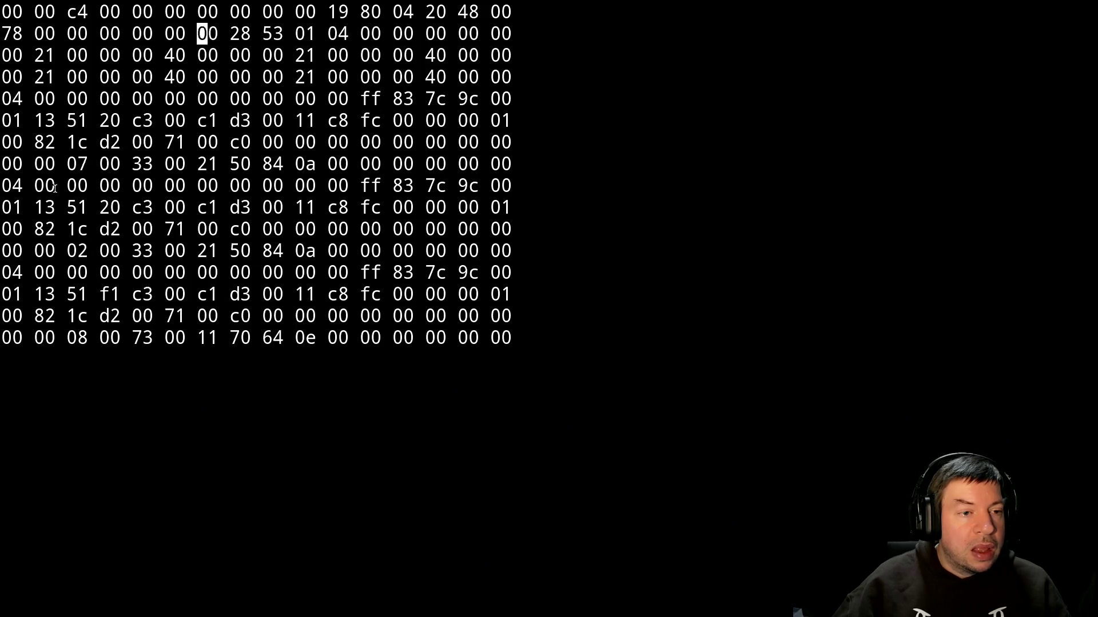
Select hex rows 5–8, rows 9–12, and the block from row 13 as repeated register blocks.
drag(5, 101, 5, 186)
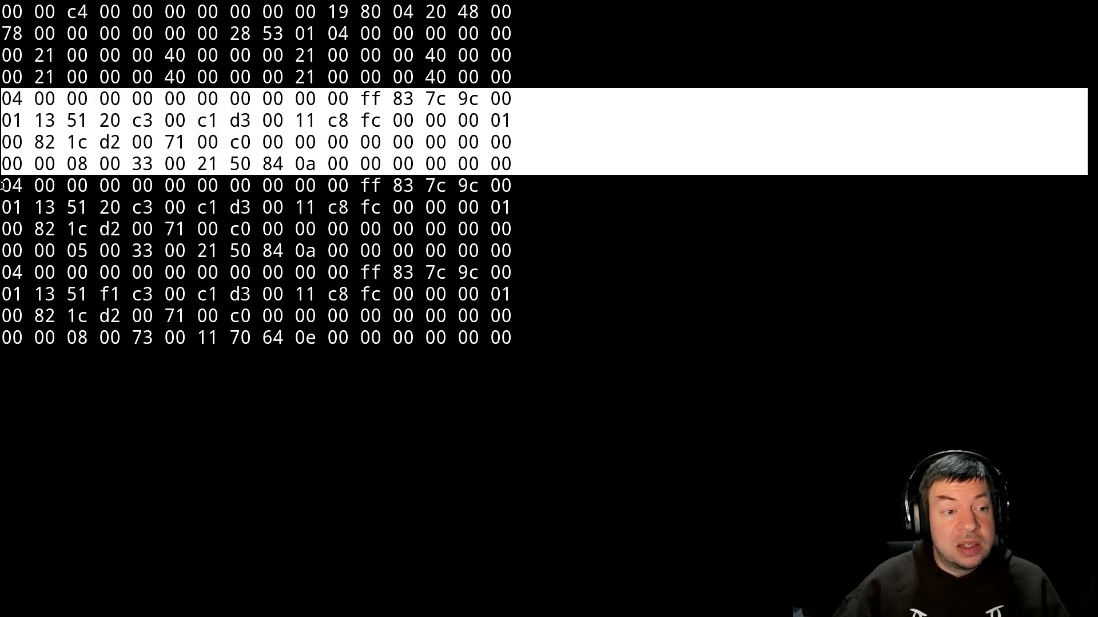
mouse_move(3, 186)
mouse_down()
mouse_move(1094, 238)
mouse_move(1094, 269)
mouse_move(1096, 248)
mouse_move(1089, 263)
mouse_up()
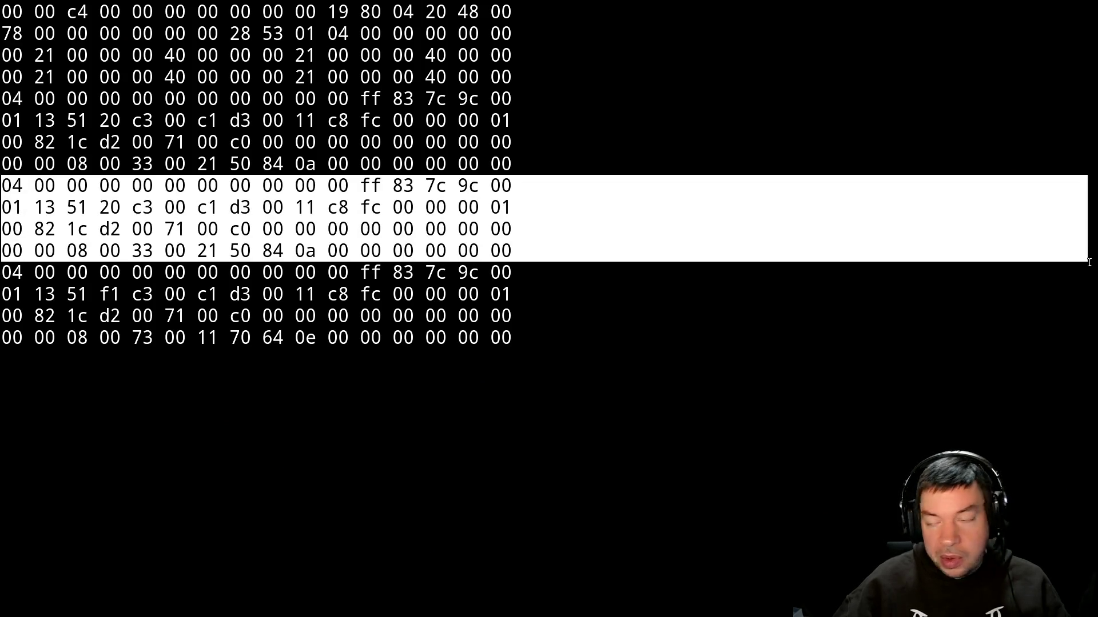
mouse_move(1089, 263)
mouse_down()
mouse_move(5, 293)
mouse_move(1088, 350)
mouse_up()
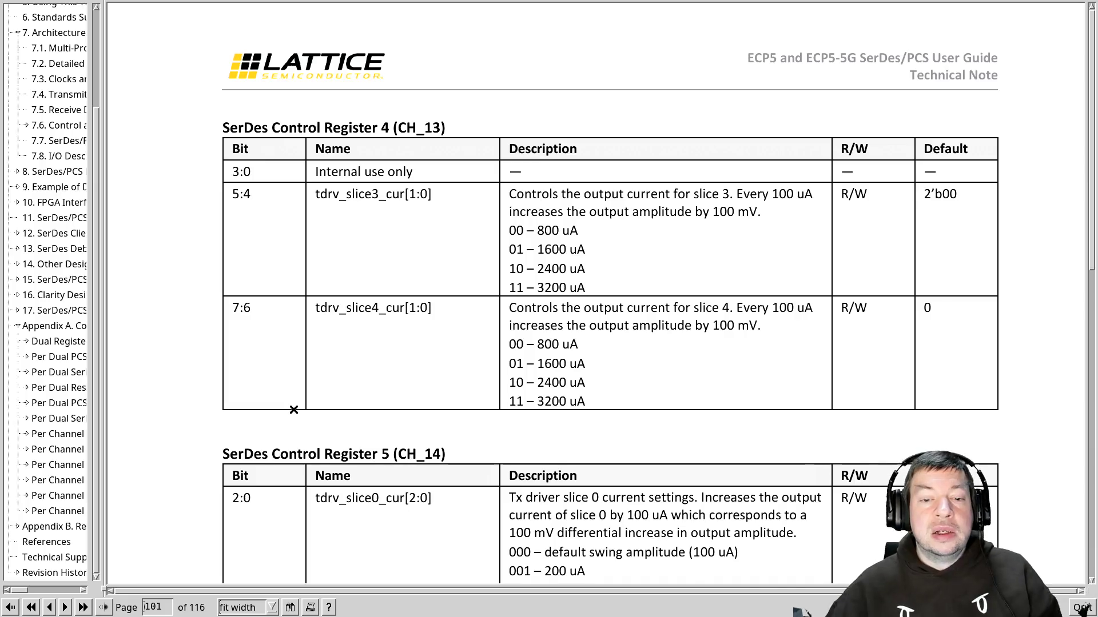
Move the guide from page 101 to page 107, showing the Status Register 1 (CH_36) bit table.
scroll(293, 410, down, 20)
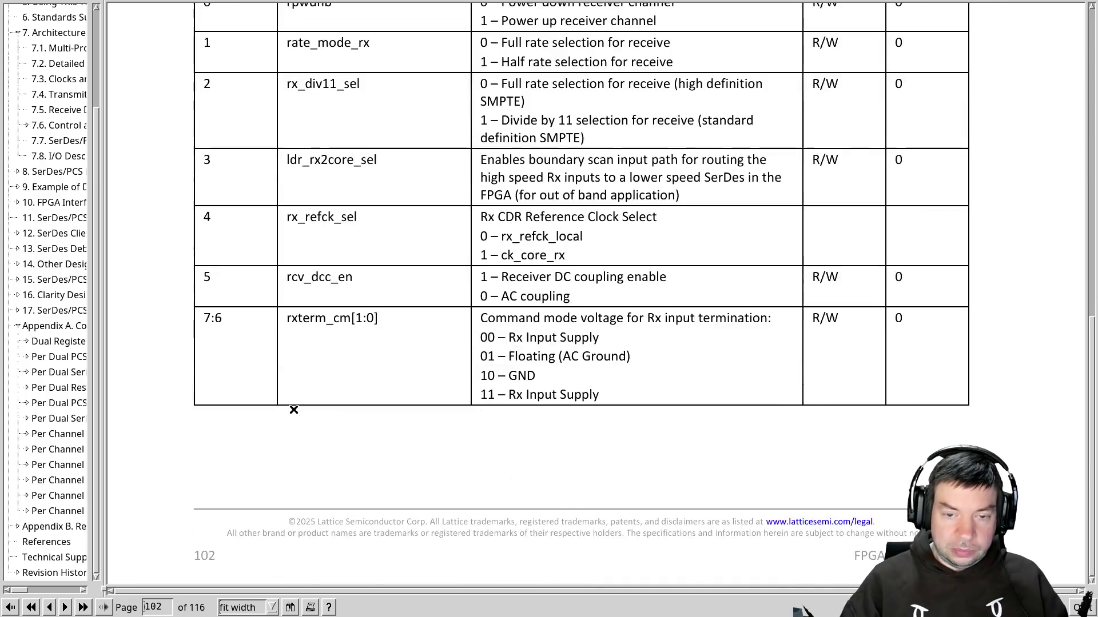
scroll(293, 410, down, 6)
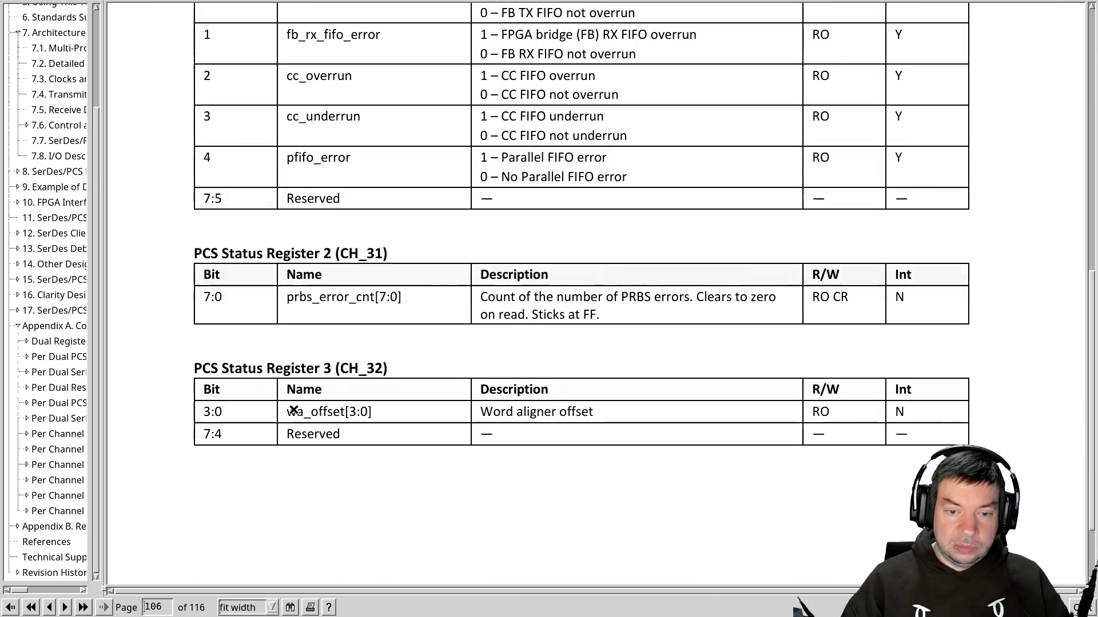
scroll(293, 410, down, 5)
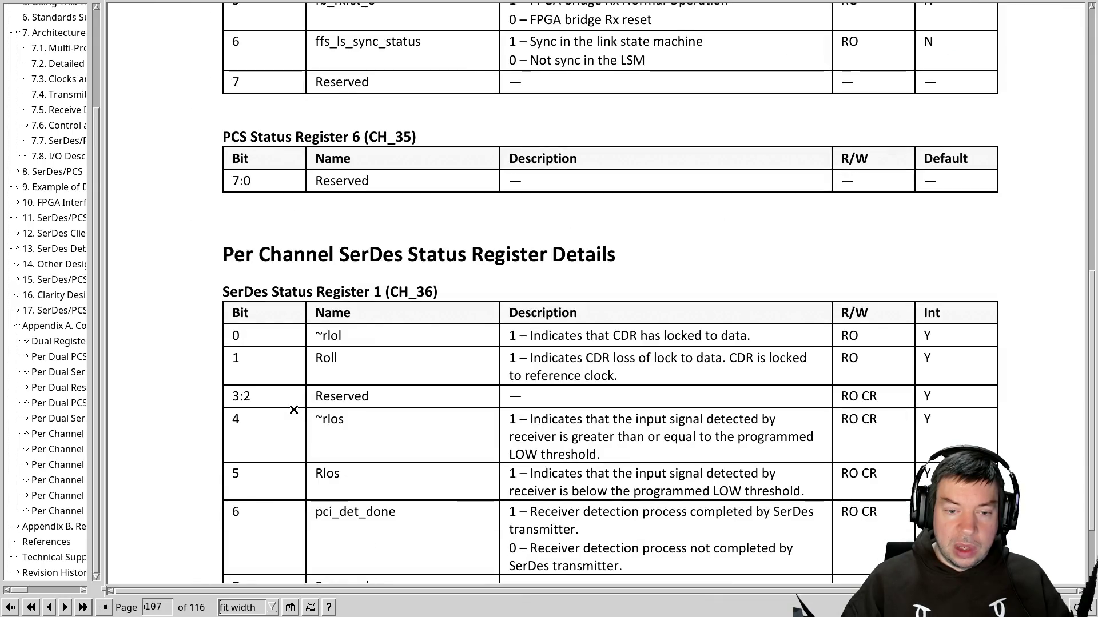
scroll(293, 410, down, 3)
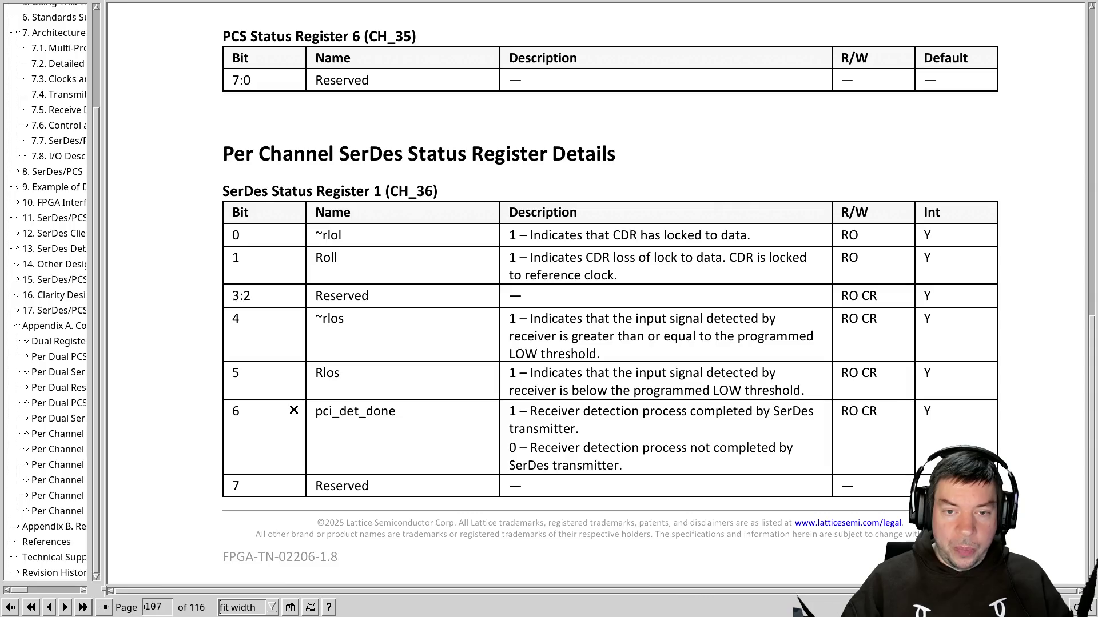
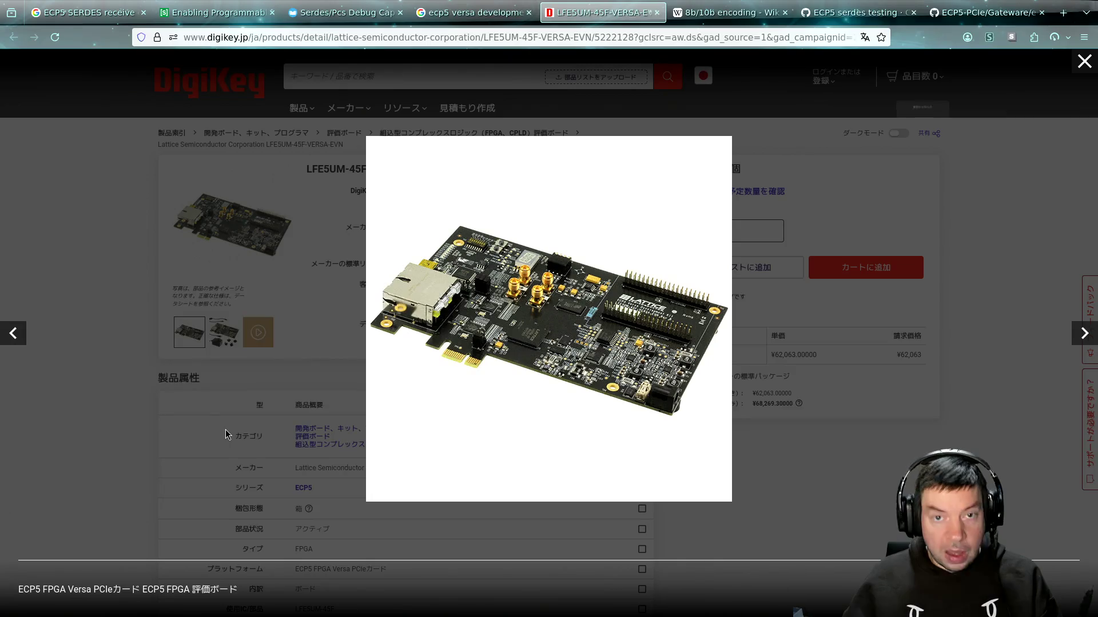
Bring up the 5b/6b code table in the Wikipedia 8b/10b encoding article, then return to Vim.
click(725, 11)
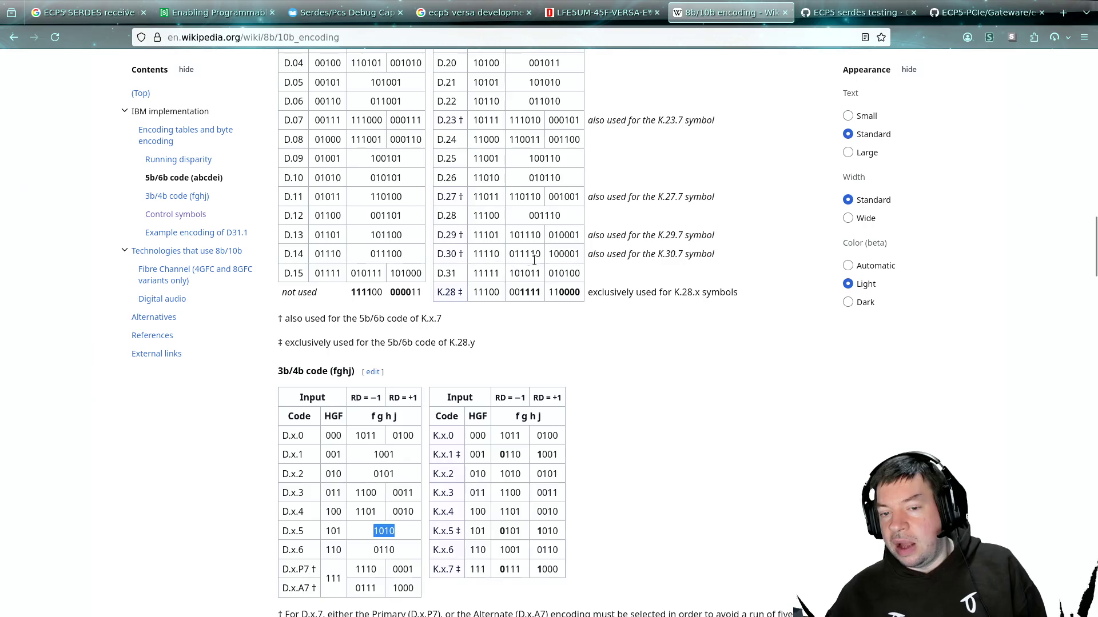
scroll(543, 293, up, 3)
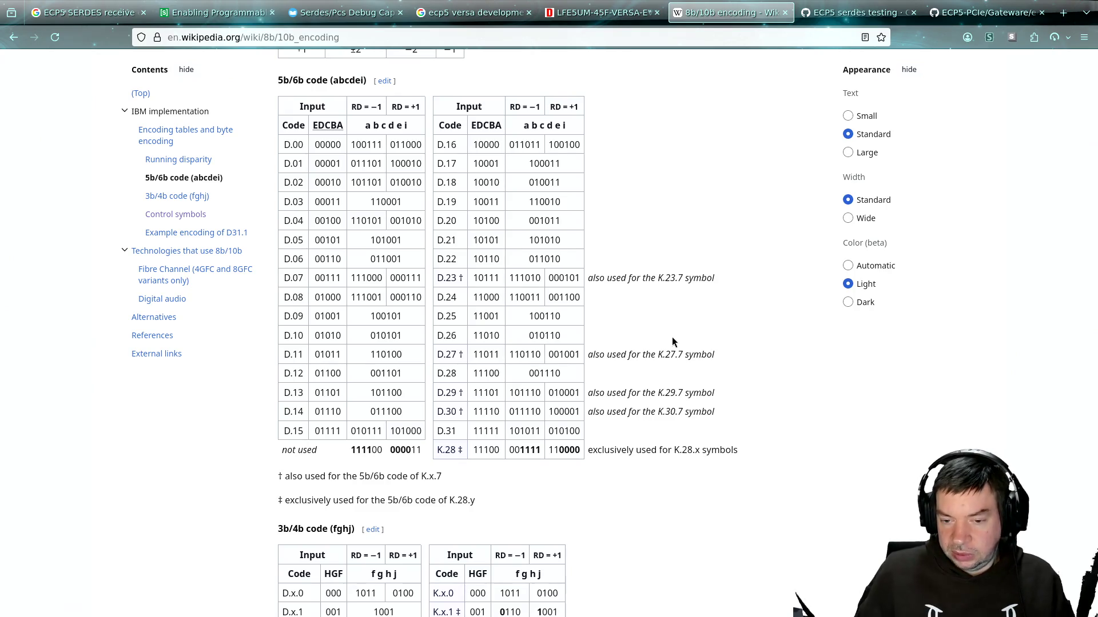
key(alt+Tab)
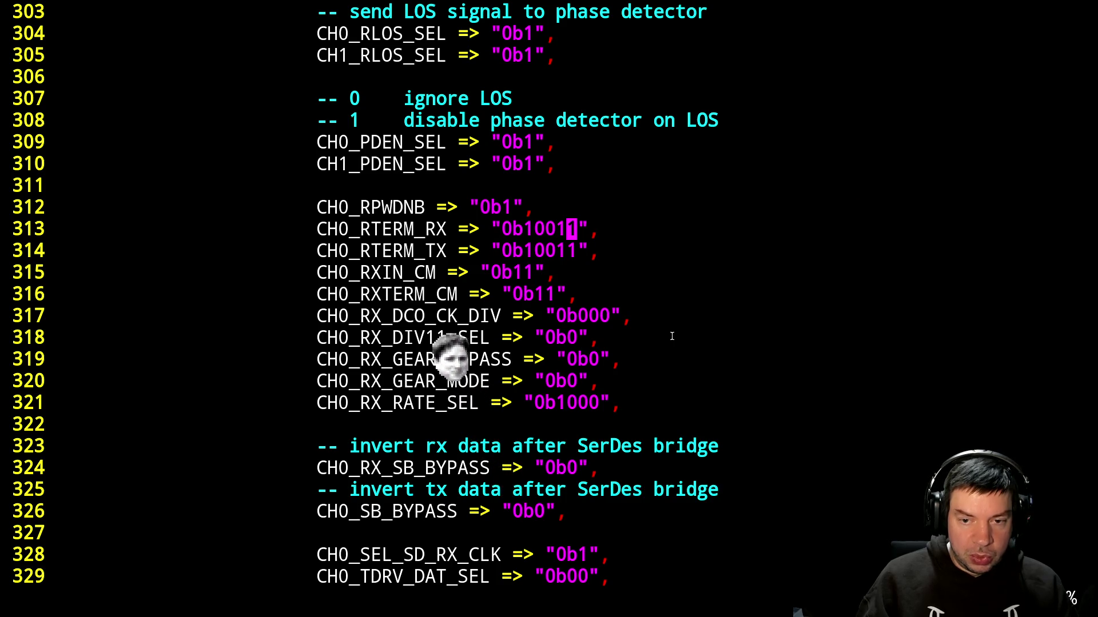
Go back to the SerDes guide's Status Register 1 (CH_36) table on page 107.
key(alt+Tab)
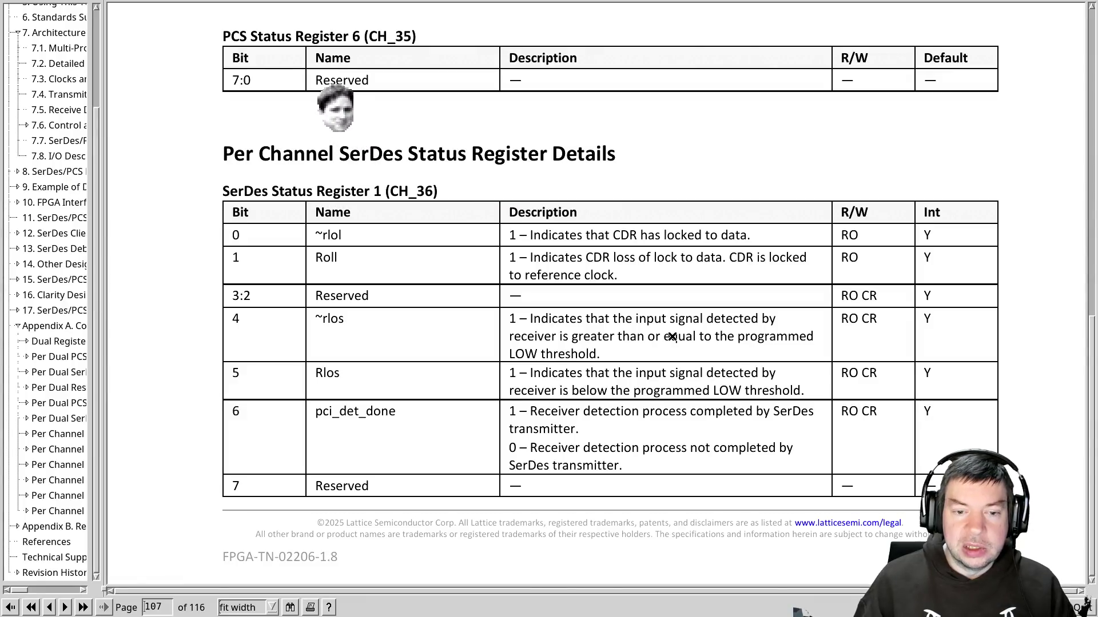
Search the guide for 'rxin_cm' to reach its register description on page 103.
scroll(671, 337, up, 10)
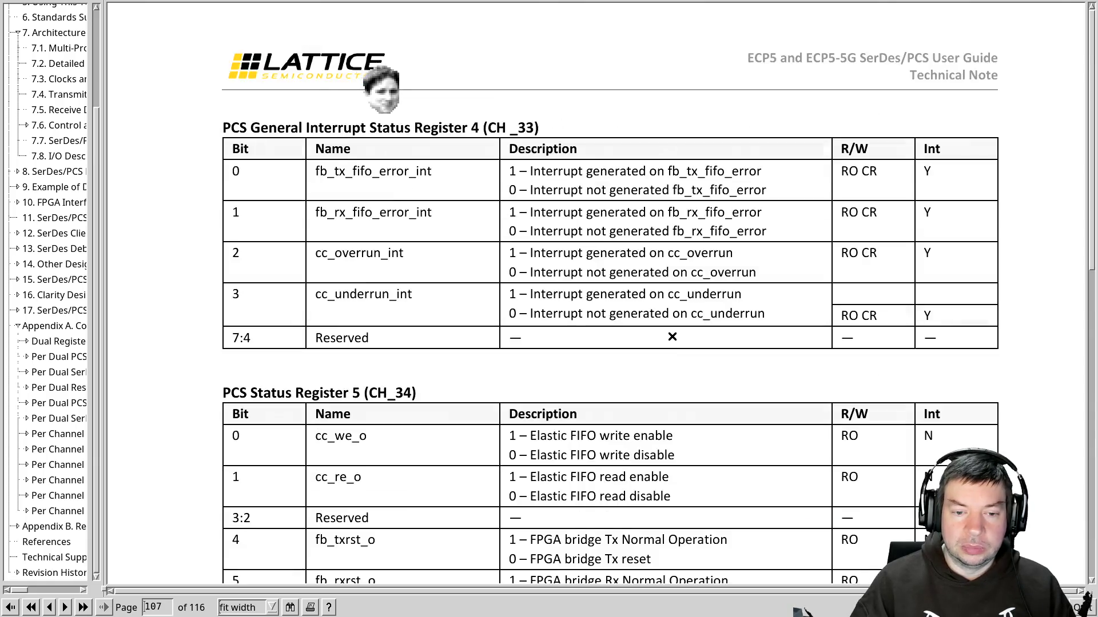
scroll(672, 337, up, 5)
key(ctrl+f)
text(rxin)
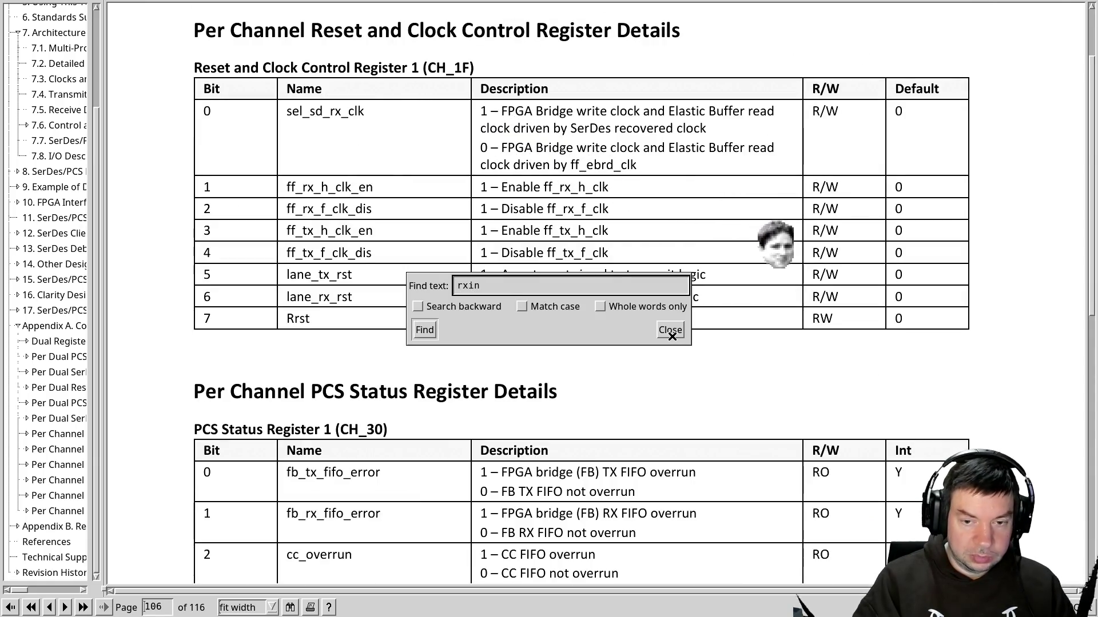
text(_cm)
key(Return)
click(671, 336)
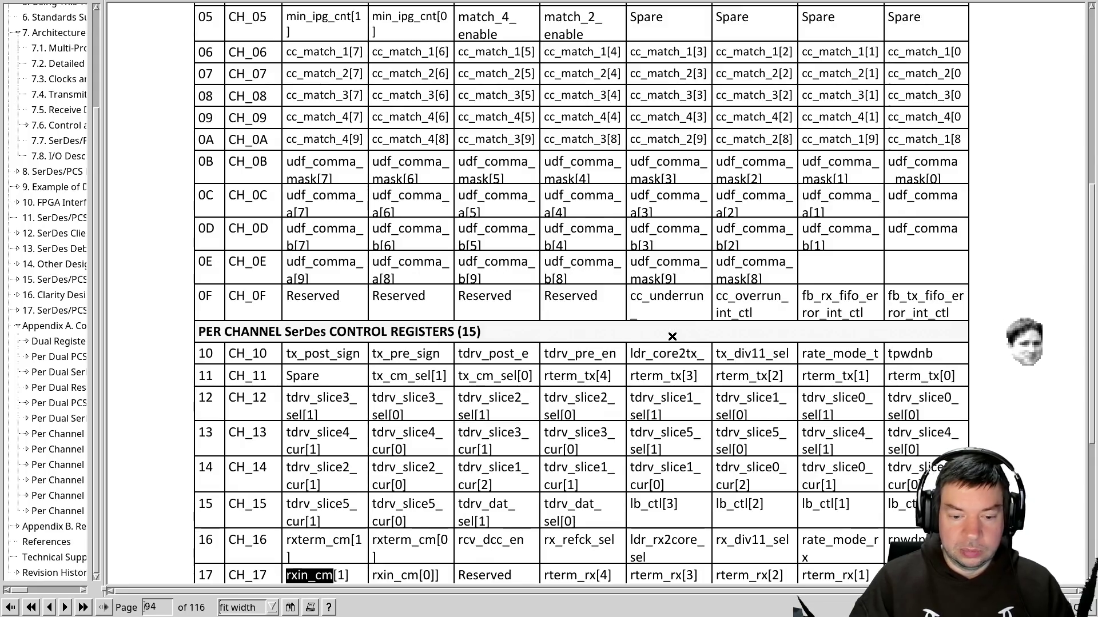
key(ctrl+g)
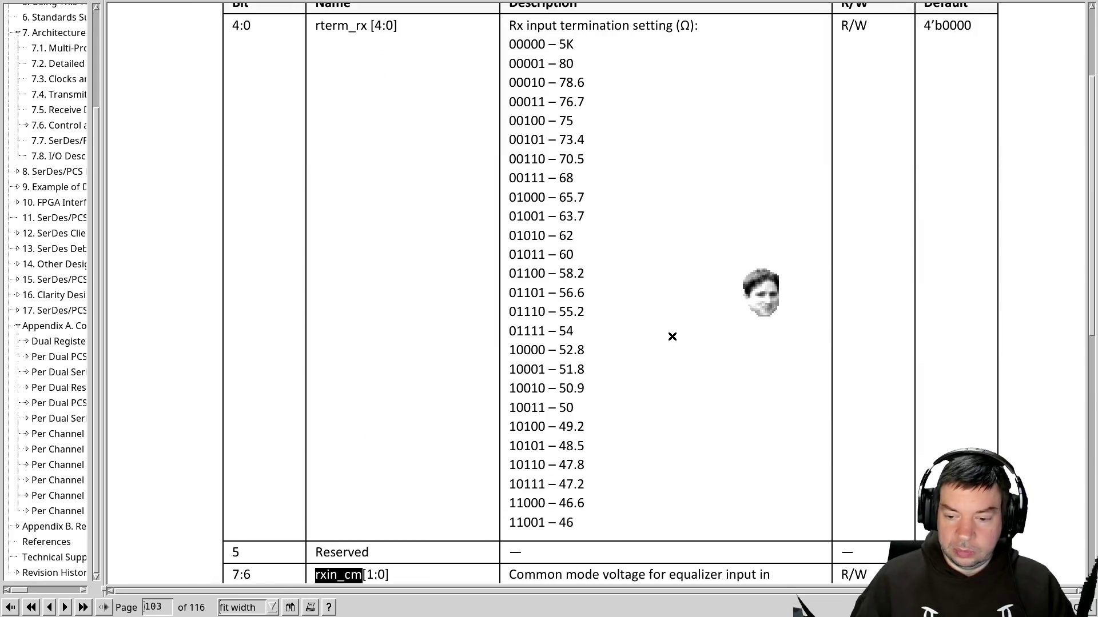
scroll(559, 360, down, 2)
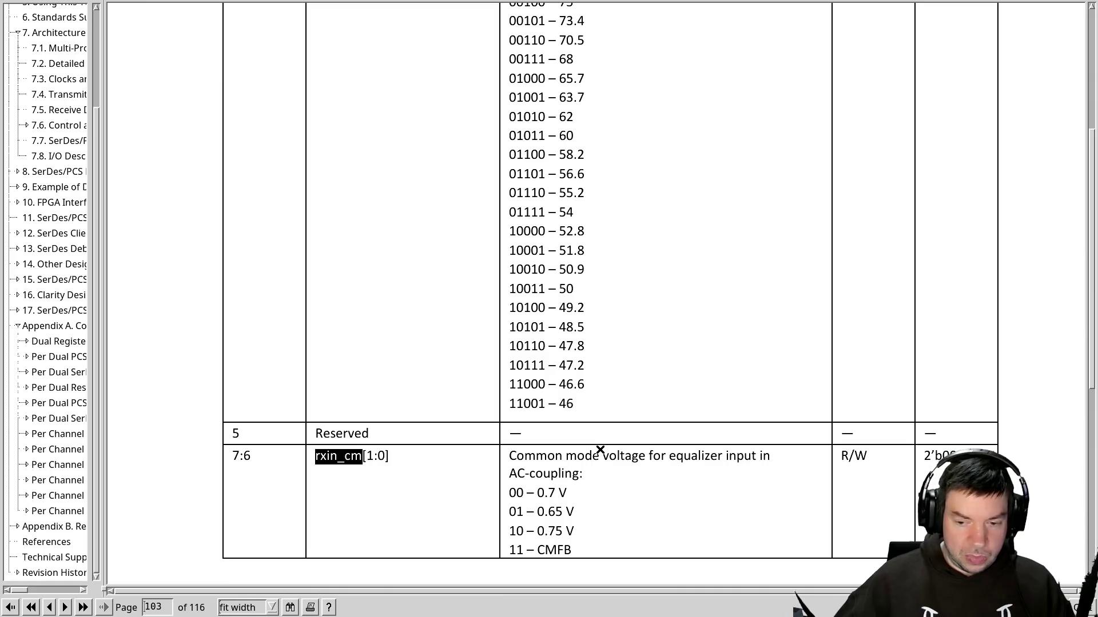
Search for 'cmfb' to confirm 11 means CMFB, then return to the VHDL file.
key(ctrl+f)
text(cmfb)
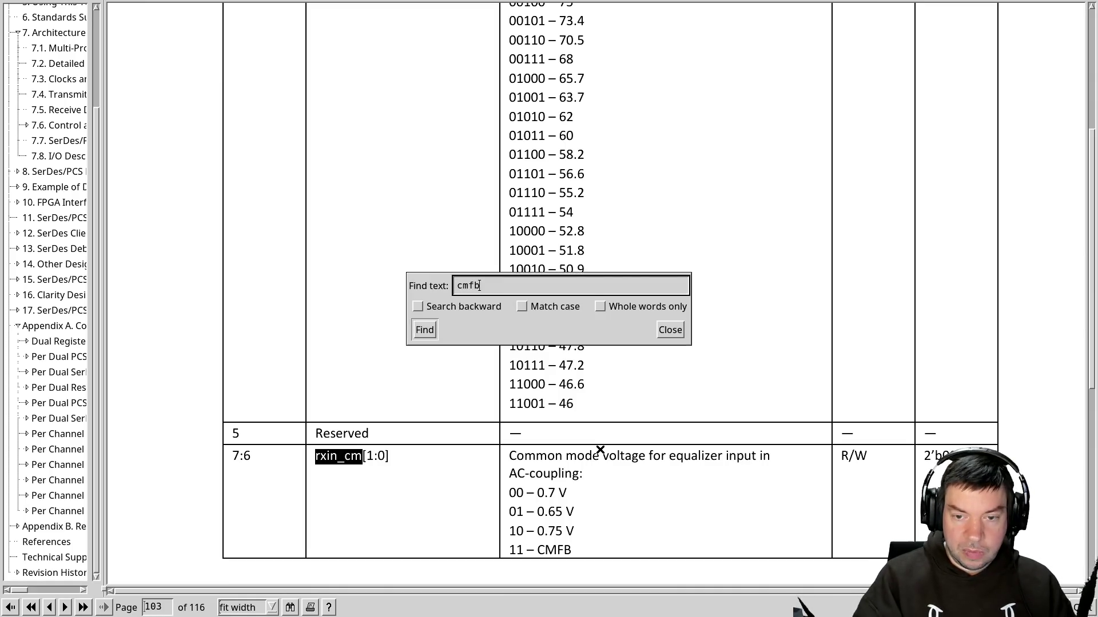
key(Return)
key(Escape)
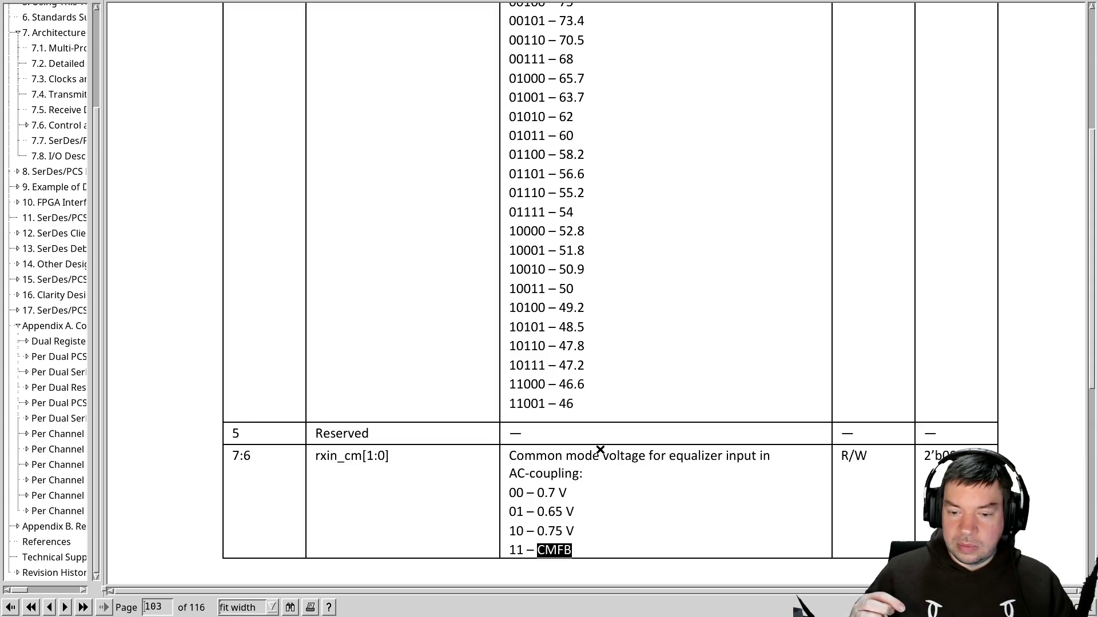
key(alt+Tab)
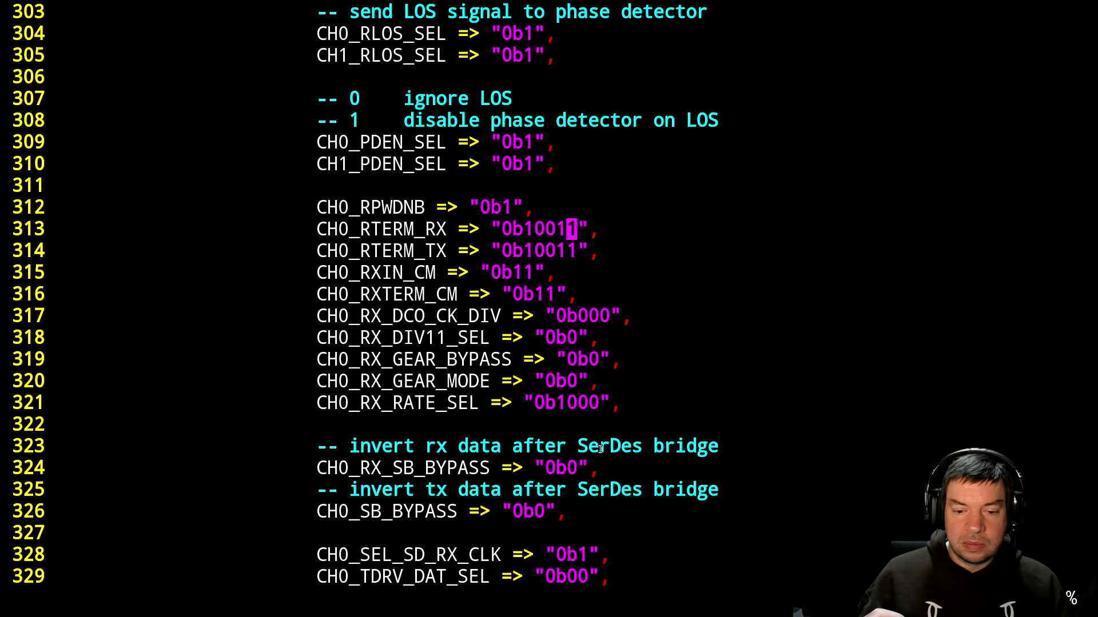
Search the source for EQ to locate CH1_REQ_LVL_SET and CH0_REQ_LVL_SET, both 0b00.
text(/EQ)
key(Return)
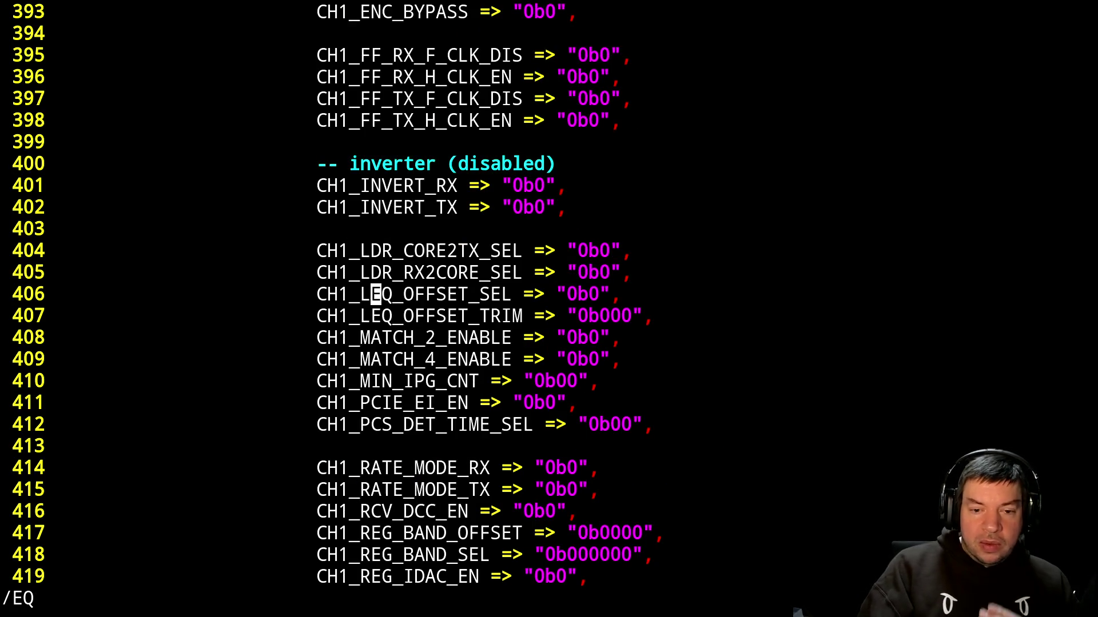
key(n)
key(n)
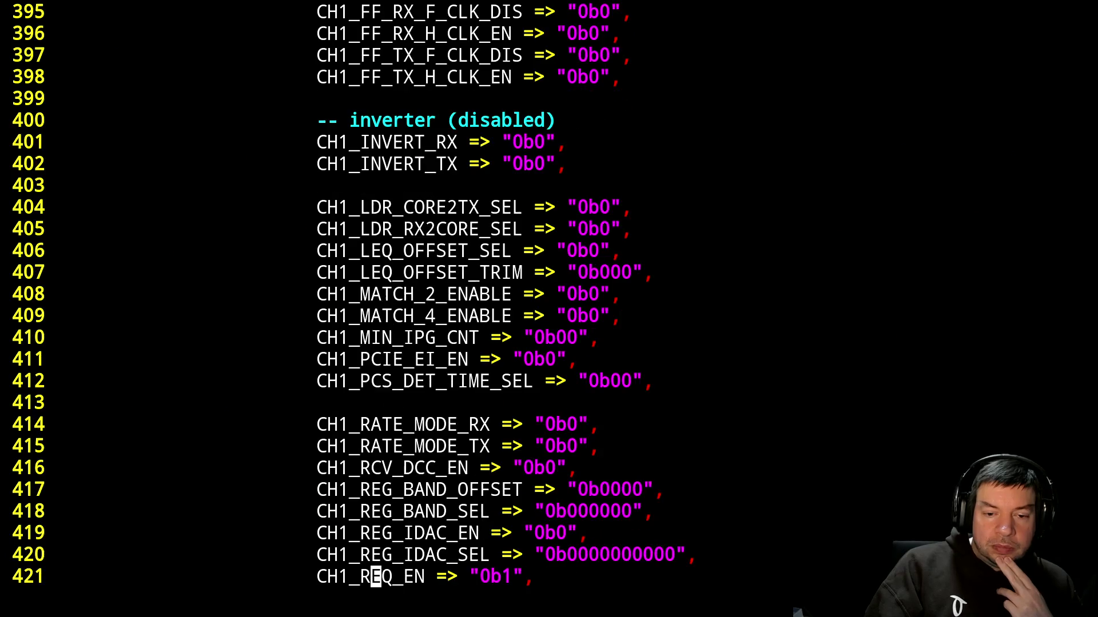
key(n)
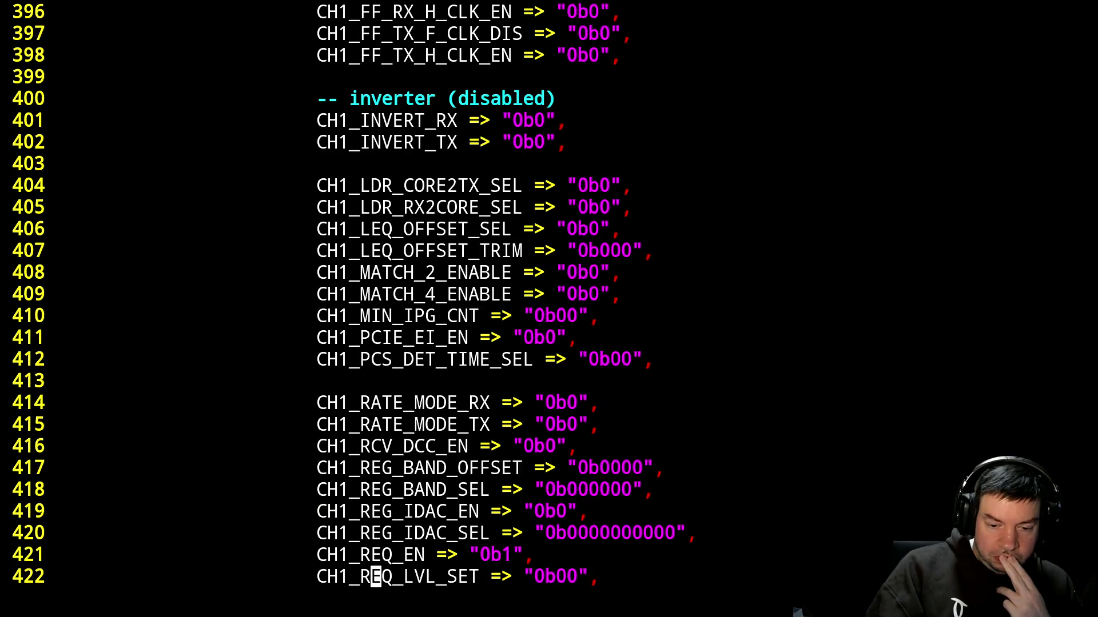
key(j)
key(j)
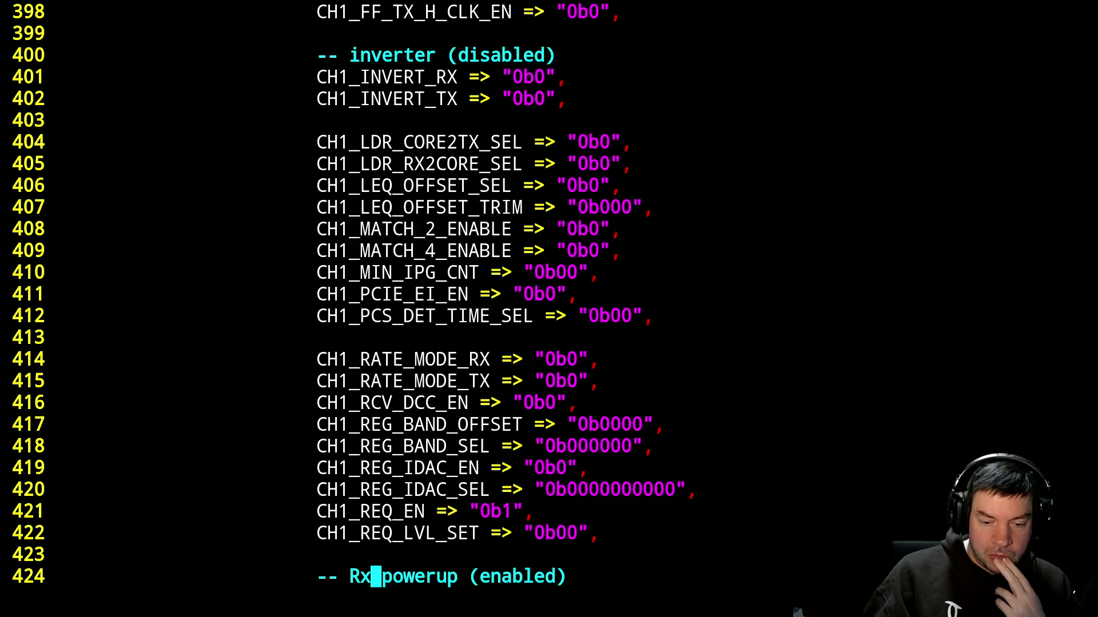
key(n)
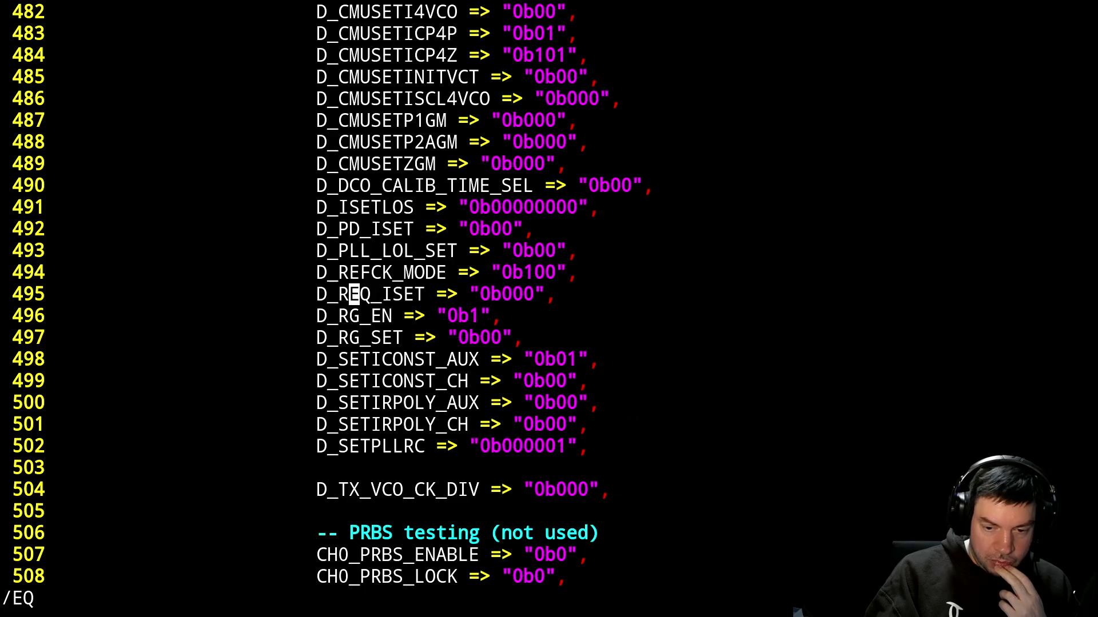
key(n)
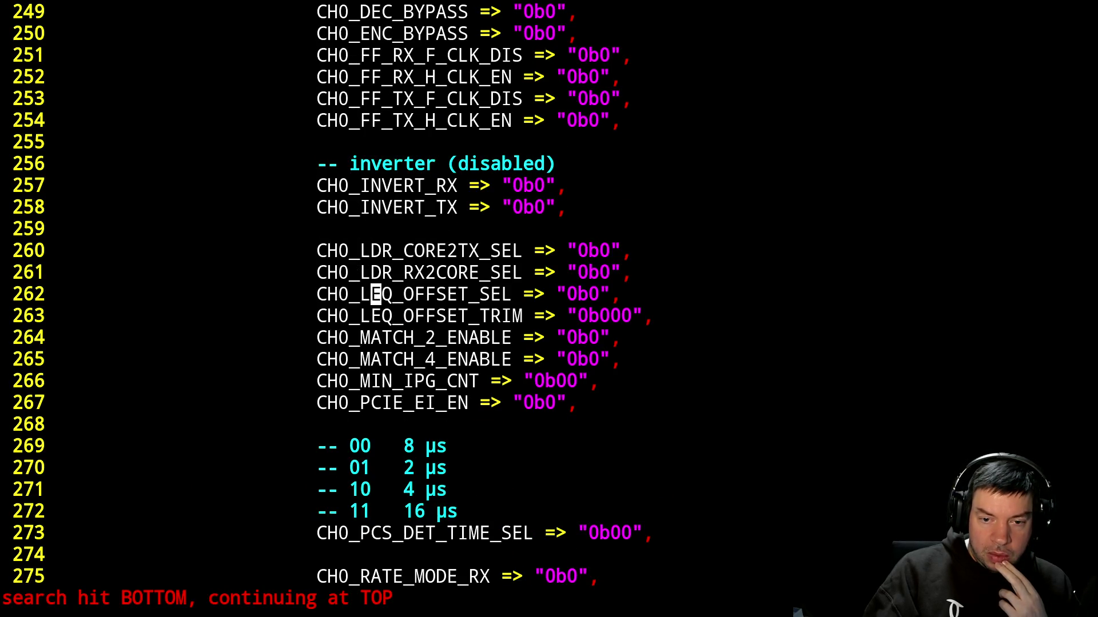
key(n)
key(n)
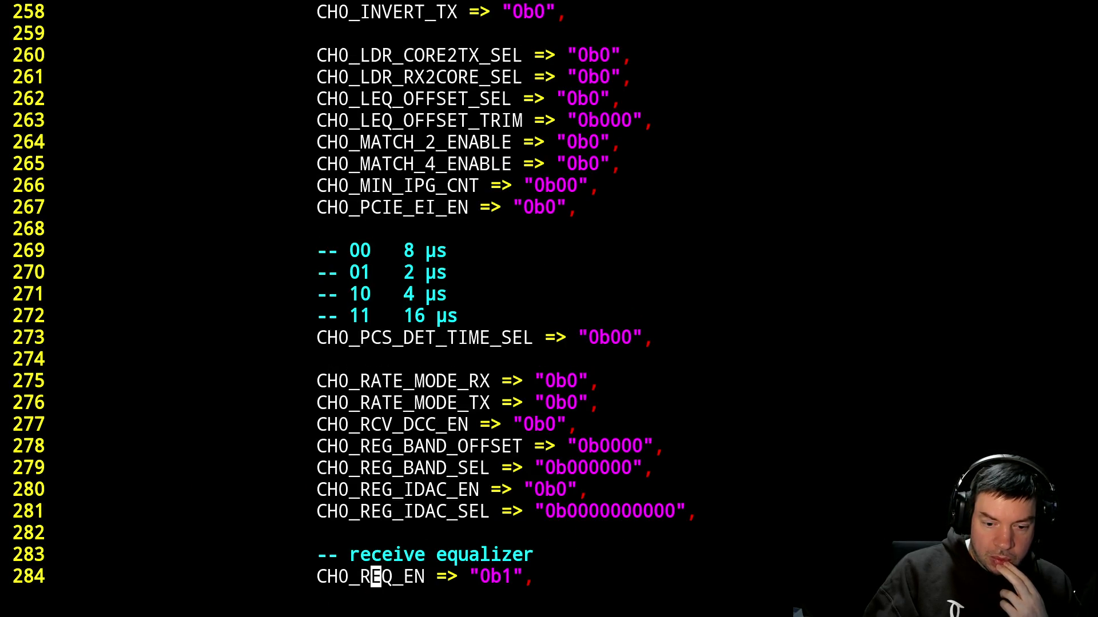
key(n)
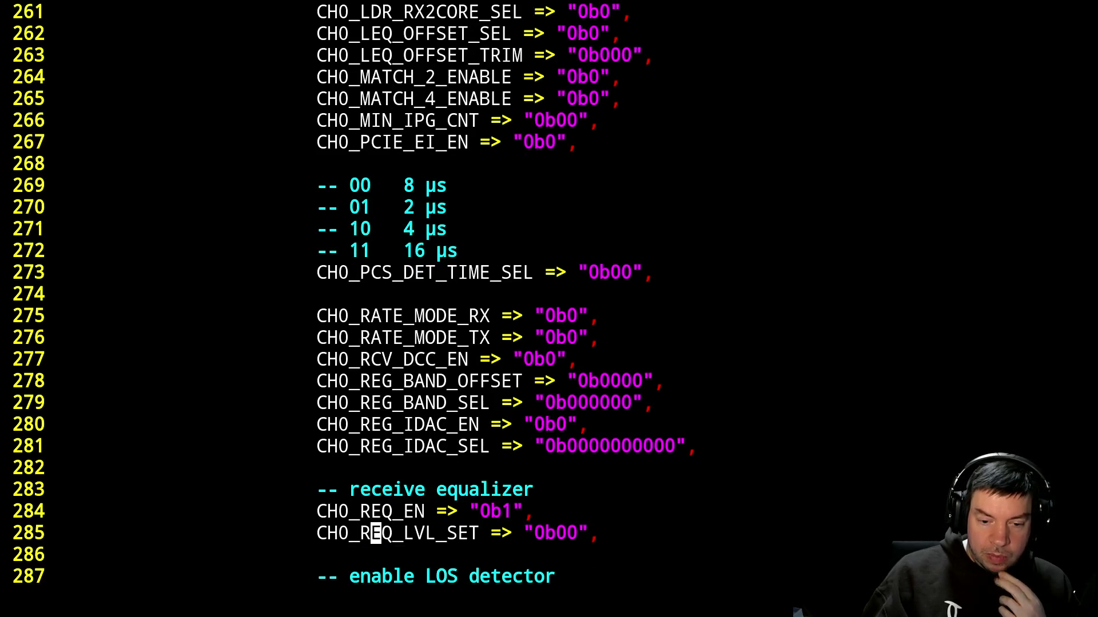
key(alt+Tab)
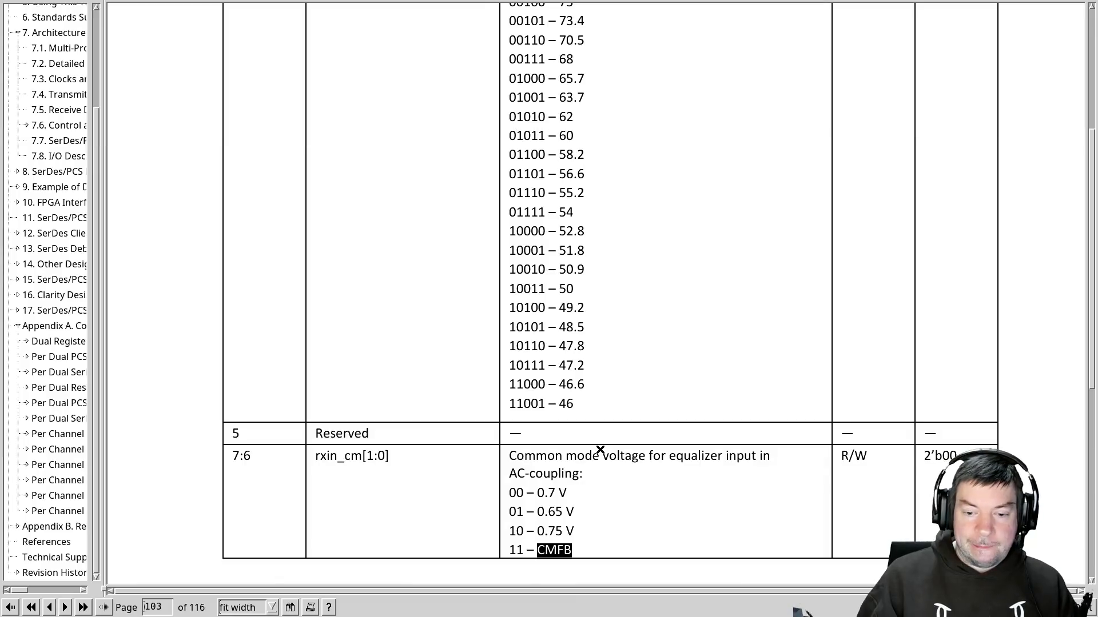
Search the guide for 'eq' to reach req_en and req_lvl_set in Control Register 10 on page 104.
key(ctrl+f)
text(req_le)
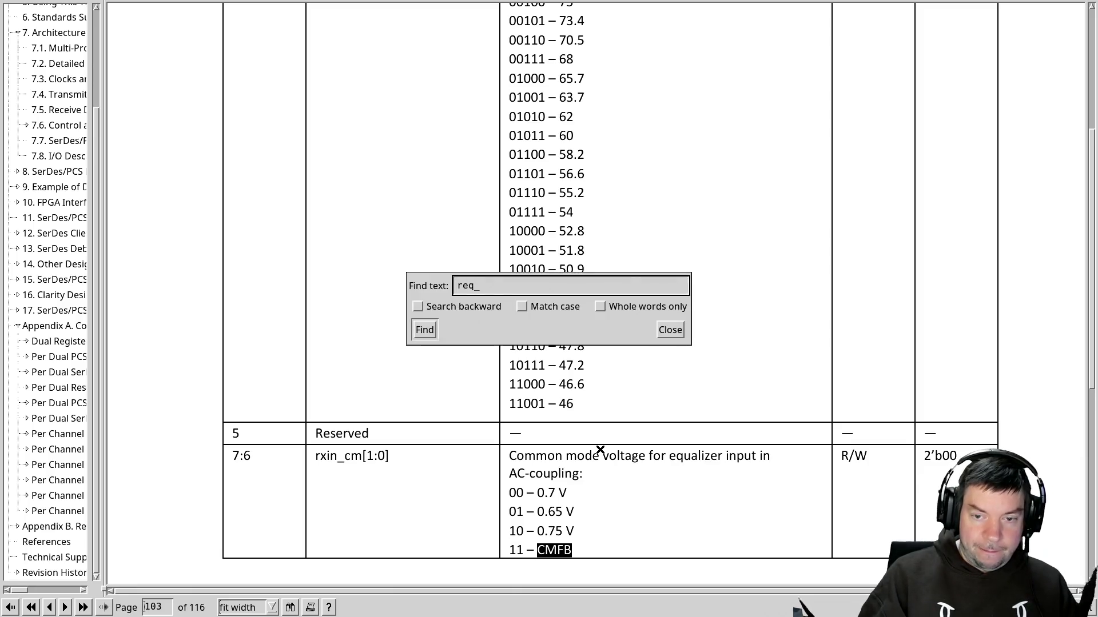
key(BackSpace)
key(BackSpace)
key(BackSpace)
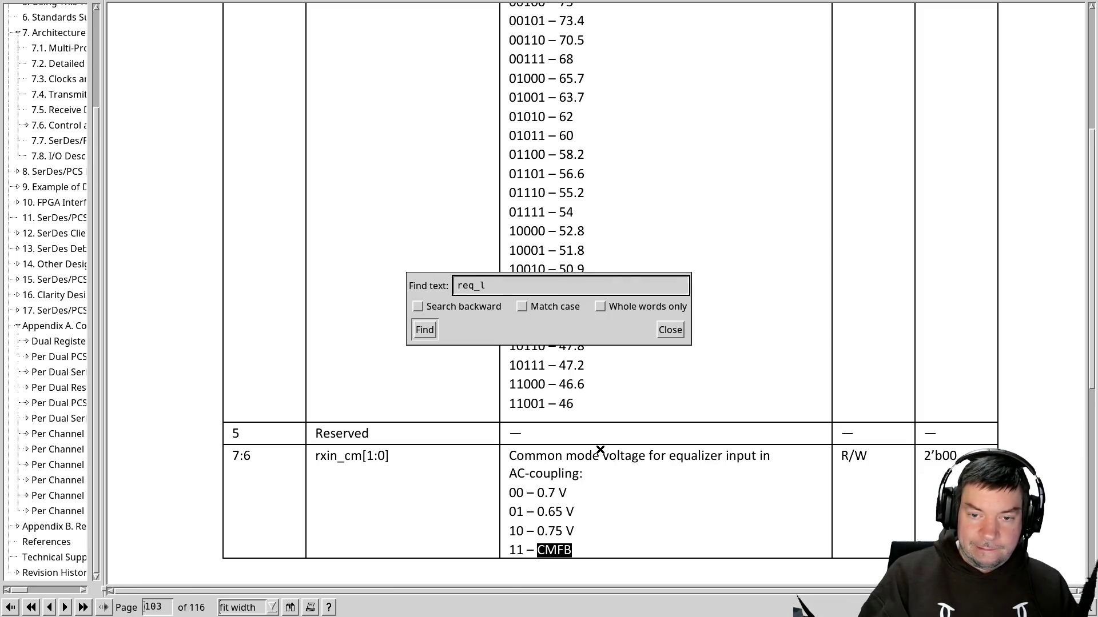
key(BackSpace)
key(BackSpace)
text(eq)
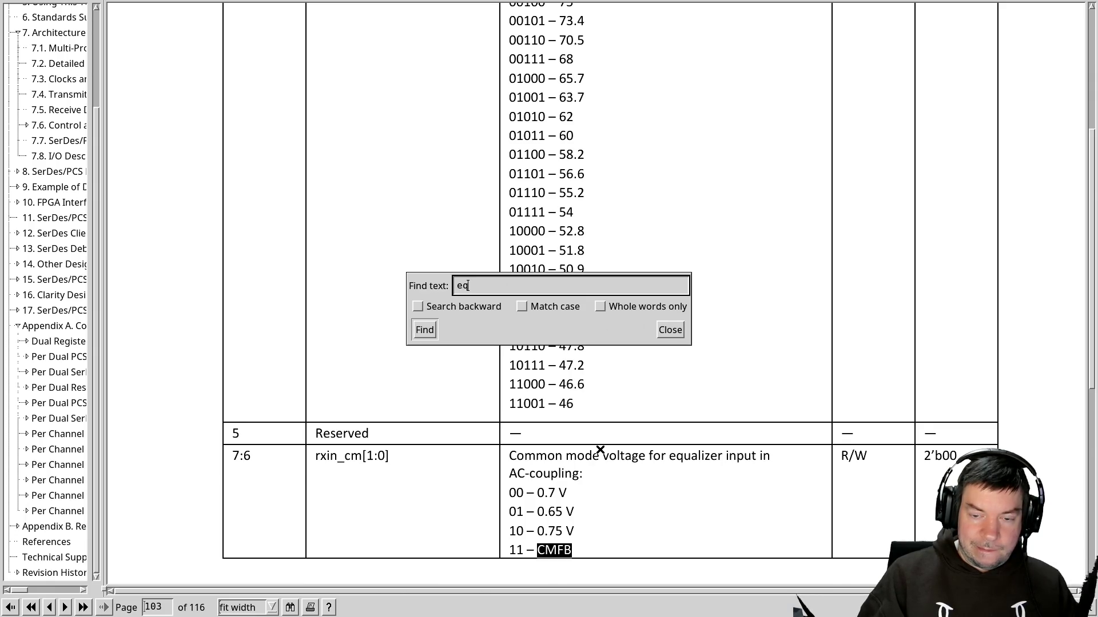
key(Return)
key(Escape)
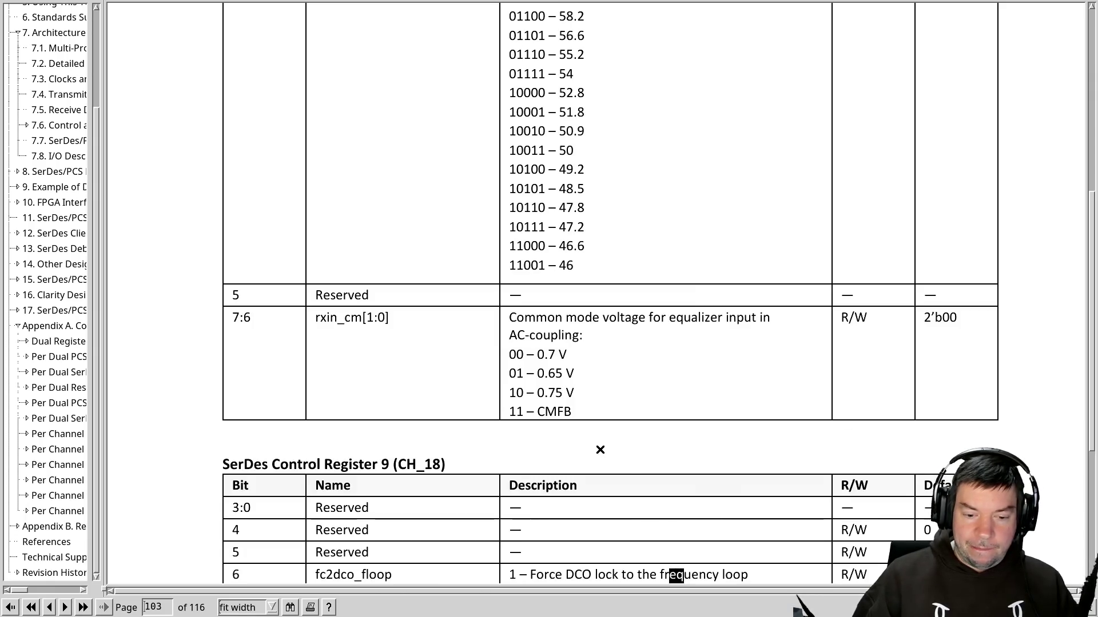
key(ctrl+g)
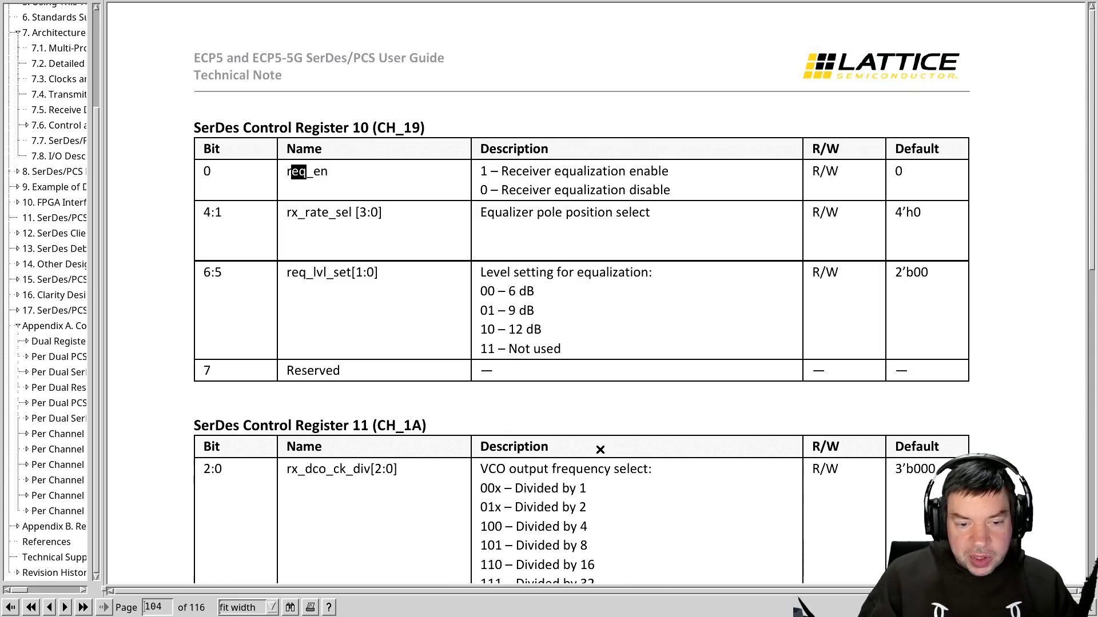
key(alt+Tab)
Change CH0_REQ_LVL_SET to 0b01, save pcie.vhdl, and rebuild and program the FPGA with make.
key(l)
key(l)
key(l)
text(r1:w)
key(Return)
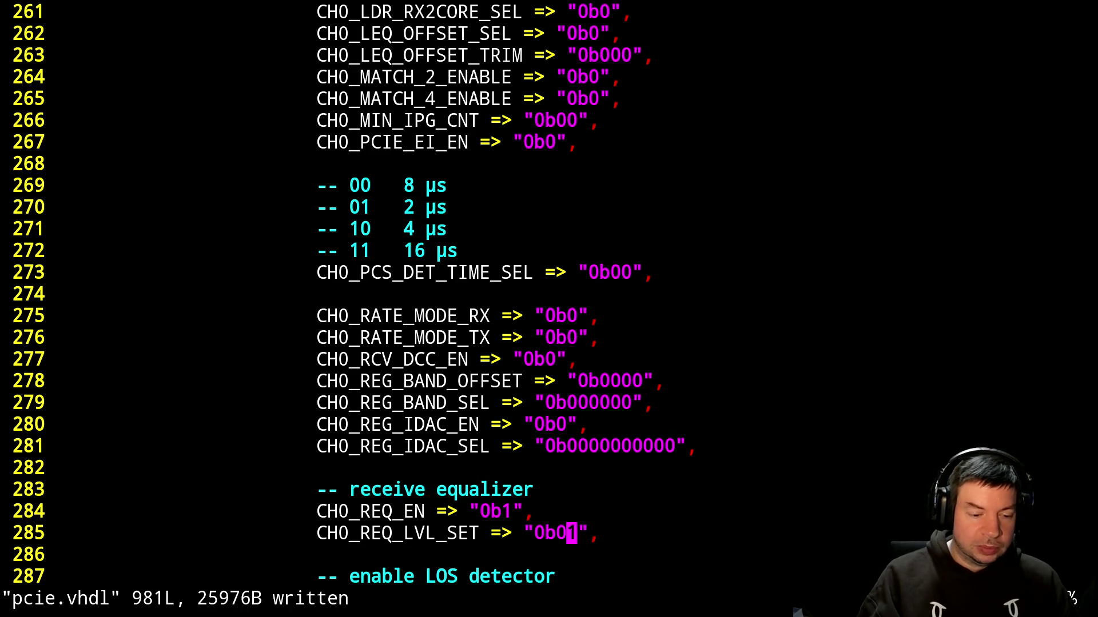
key(ctrl+z)
text(make)
key(Return)
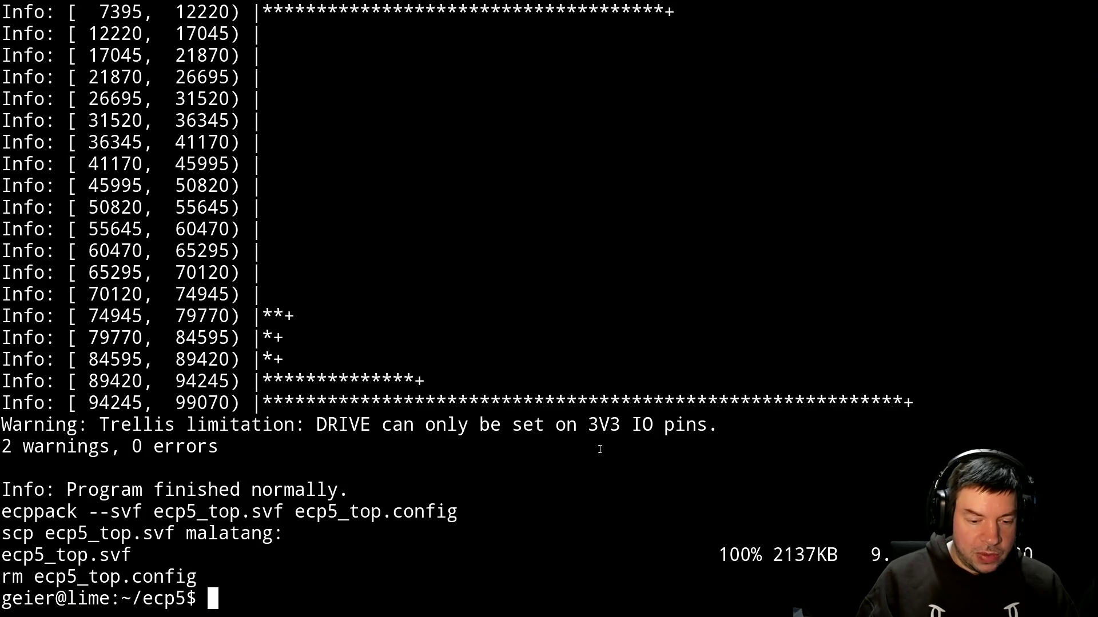
Revert CH0_REQ_LVL_SET to 0b00 and move to the CH0_RX_LOS_LVL detector setting.
text(fg)
key(Return)
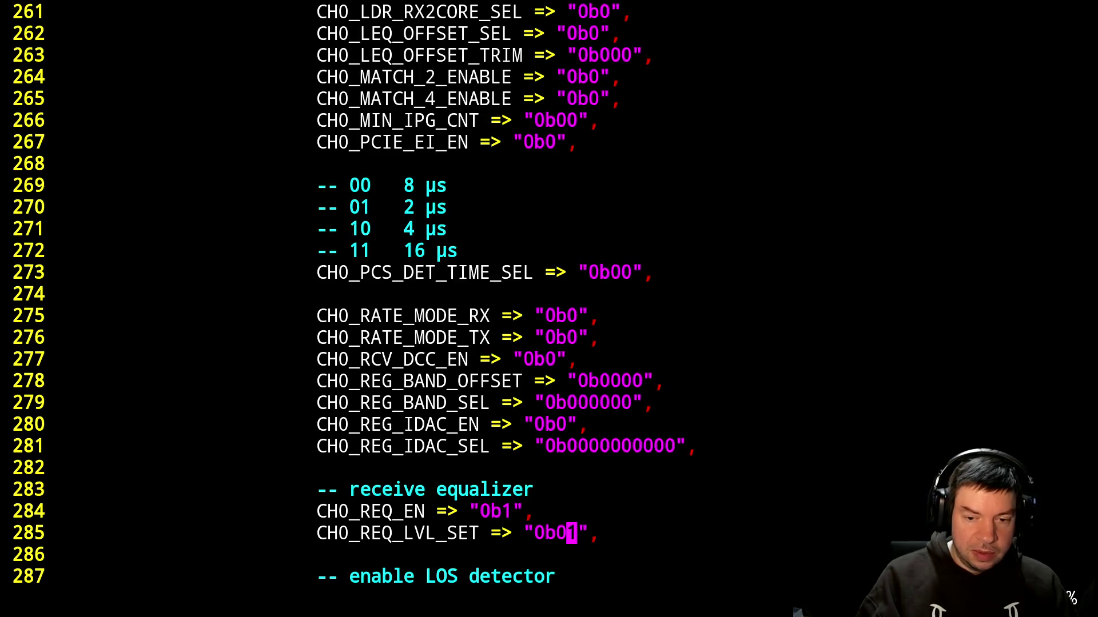
key(u)
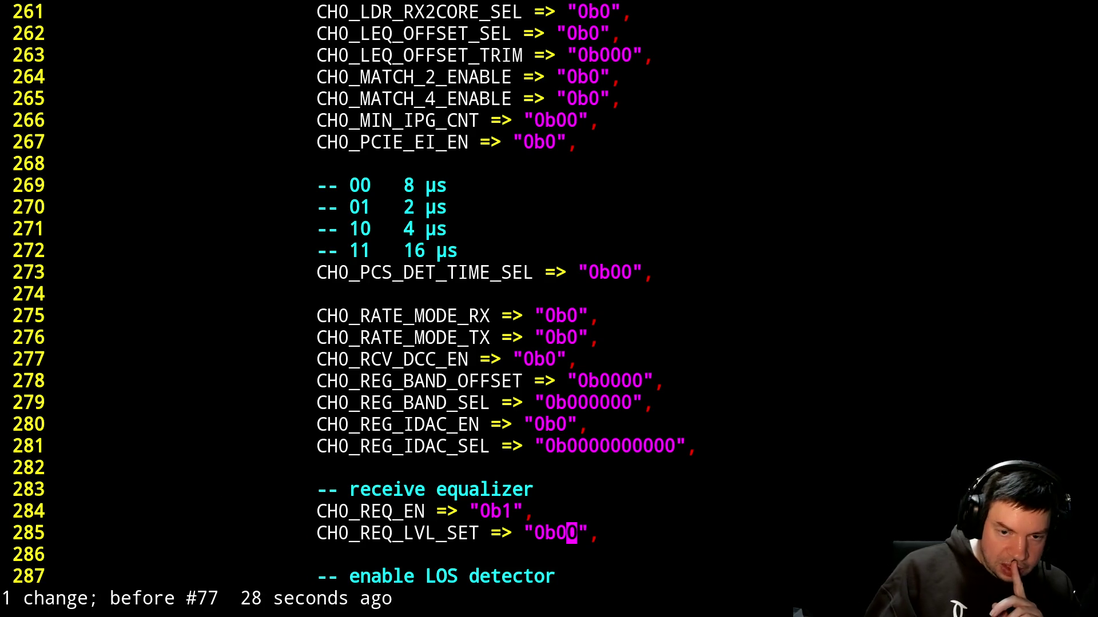
key(ctrl+f)
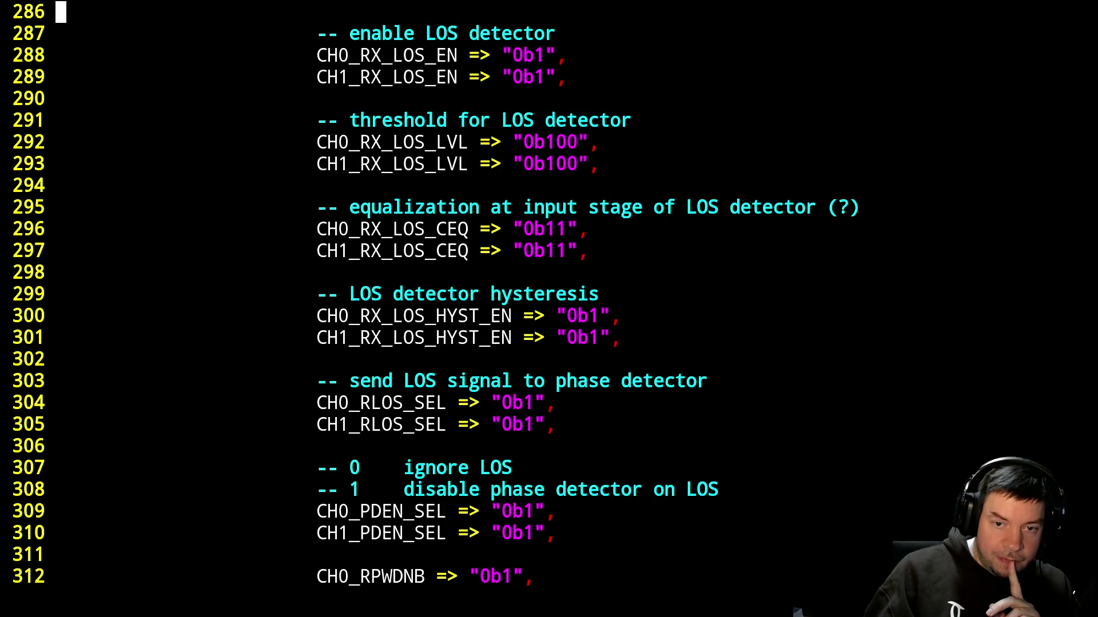
key(j)
key(j)
key(j)
key(j)
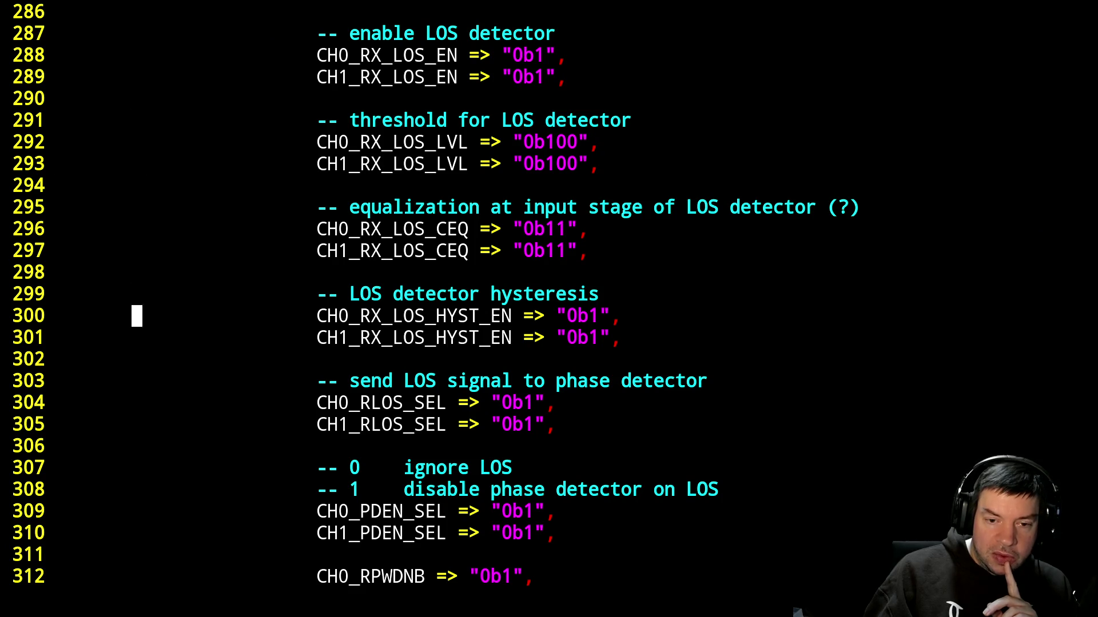
key(k)
key(k)
key(k)
key(k)
key(k)
key(k)
key(j)
key(j)
key(k)
key(l)
key(l)
key(l)
key(l)
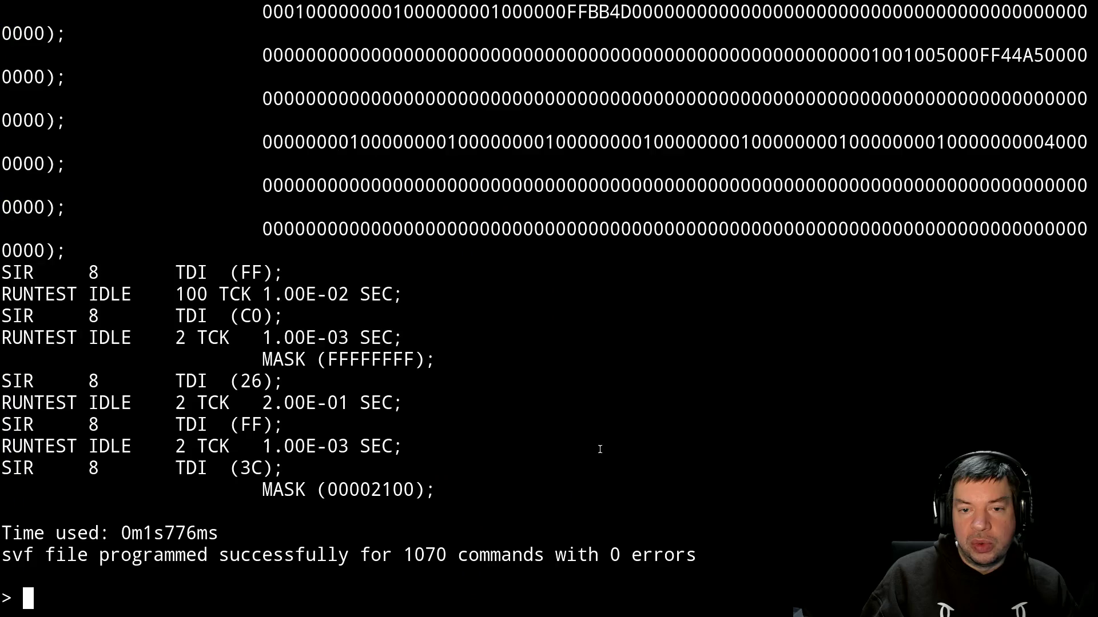
key(alt+Tab)
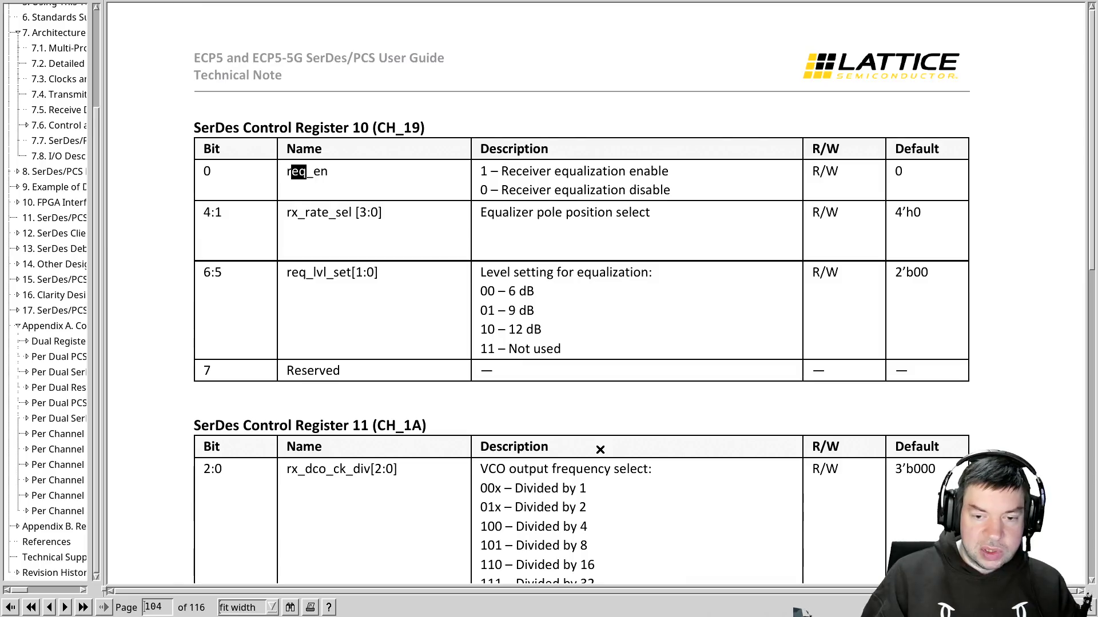
Search the guide for 'los' to reach rx_los_lvl[2:0] in Register 12 on page 105.
key(Page_Down)
key(ctrl+f)
text(los)
key(Return)
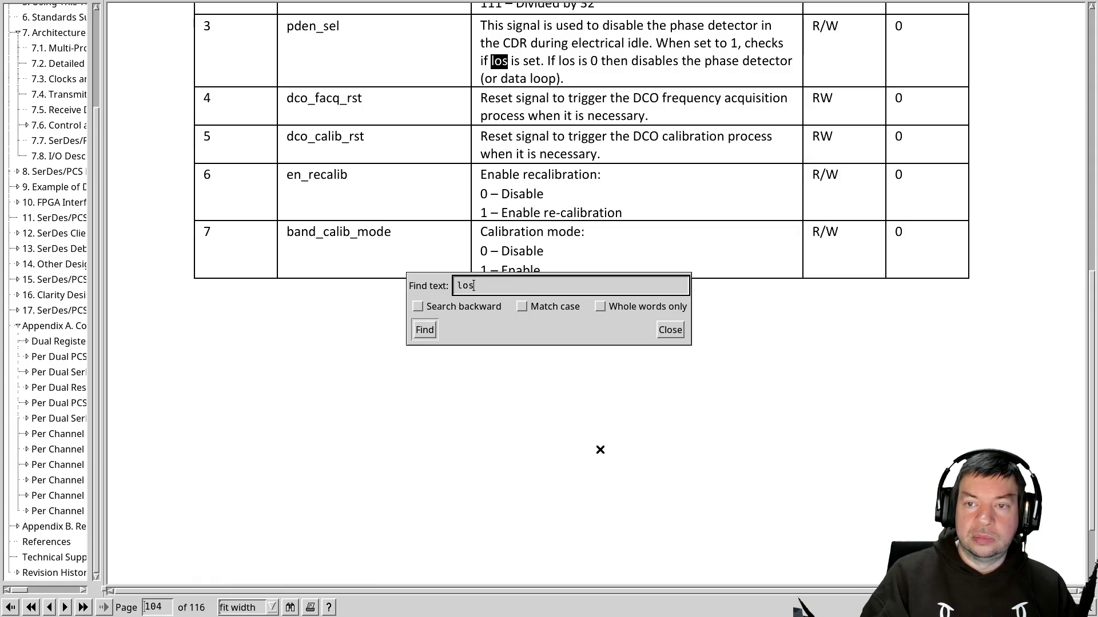
key(Escape)
click(600, 450)
key(ctrl+g)
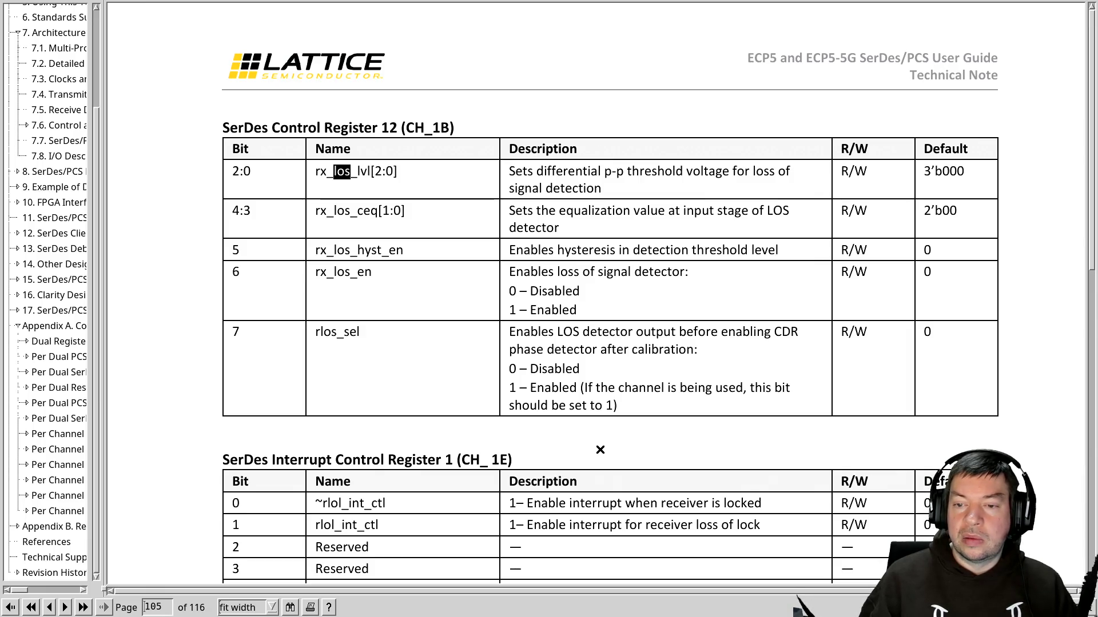
key(alt+Tab)
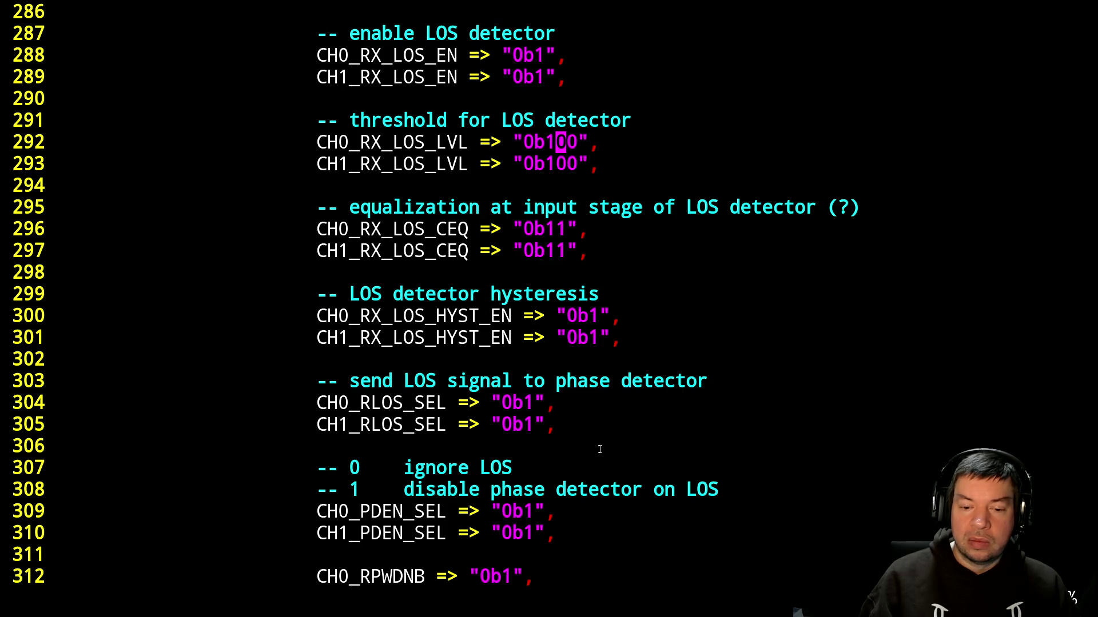
Change CH0_RX_LOS_LVL from 0b100 to 0b000 and save pcie.vhdl.
key(Up)
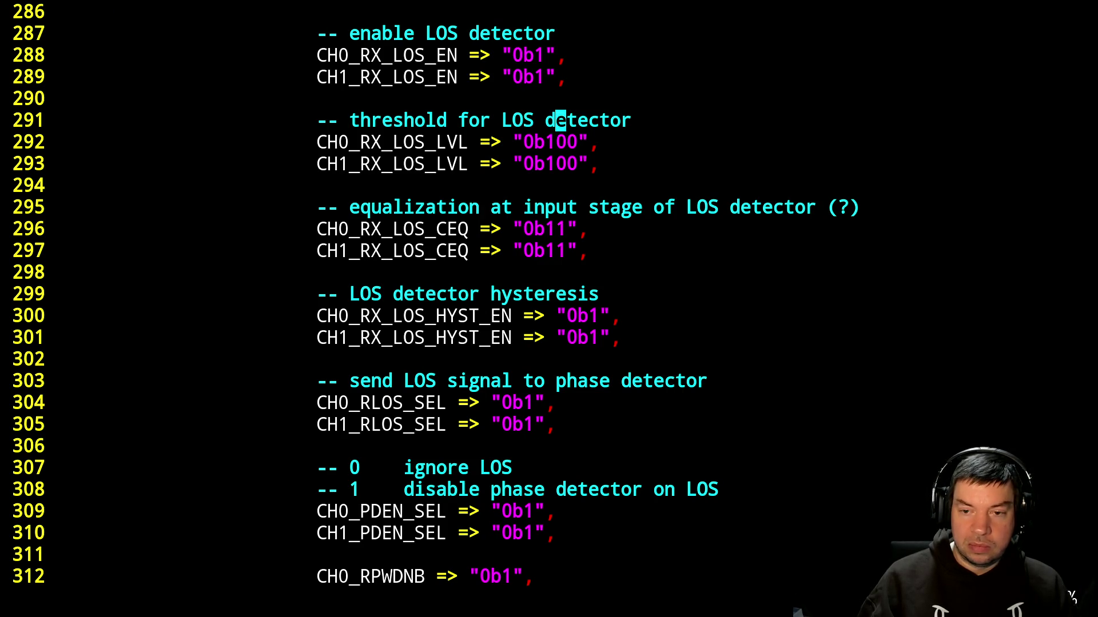
key(Down)
key(Down)
key(Left)
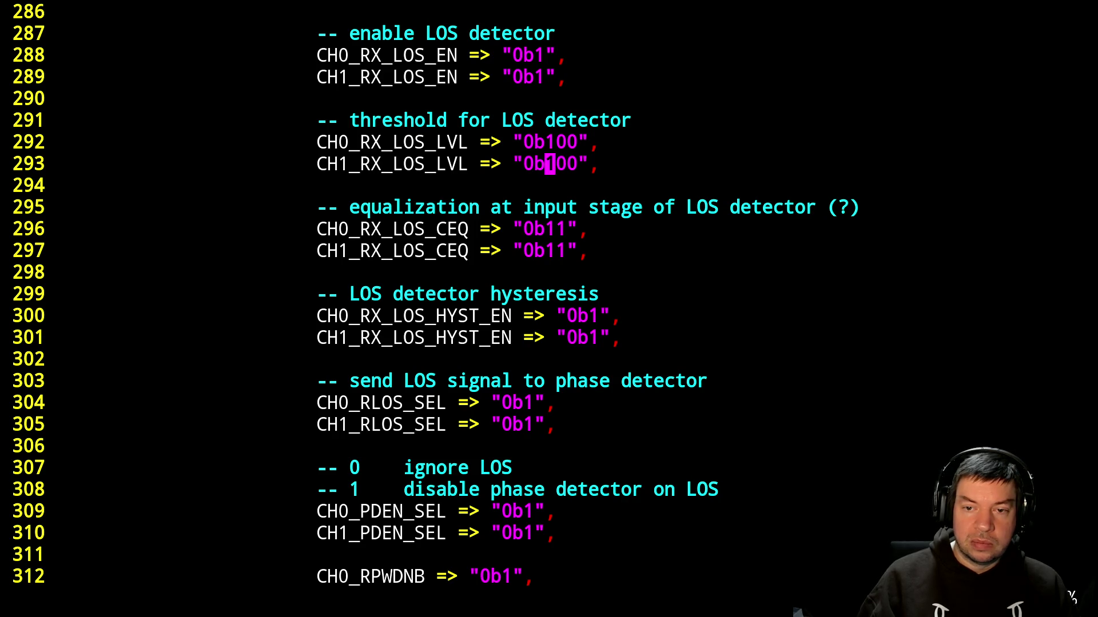
key(x)
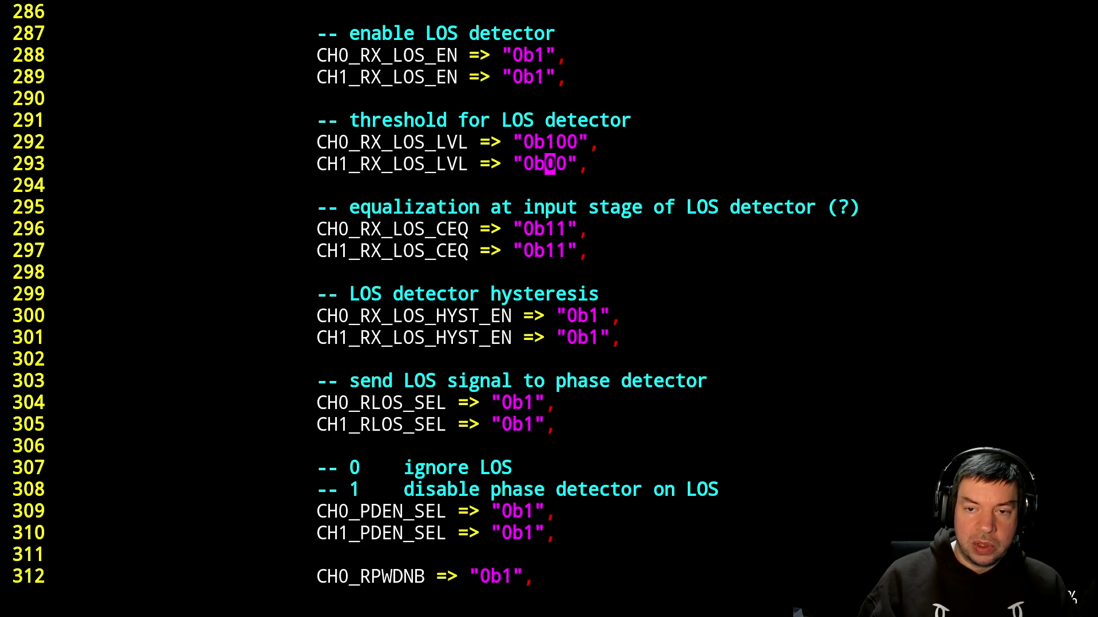
key(i)
key(Escape)
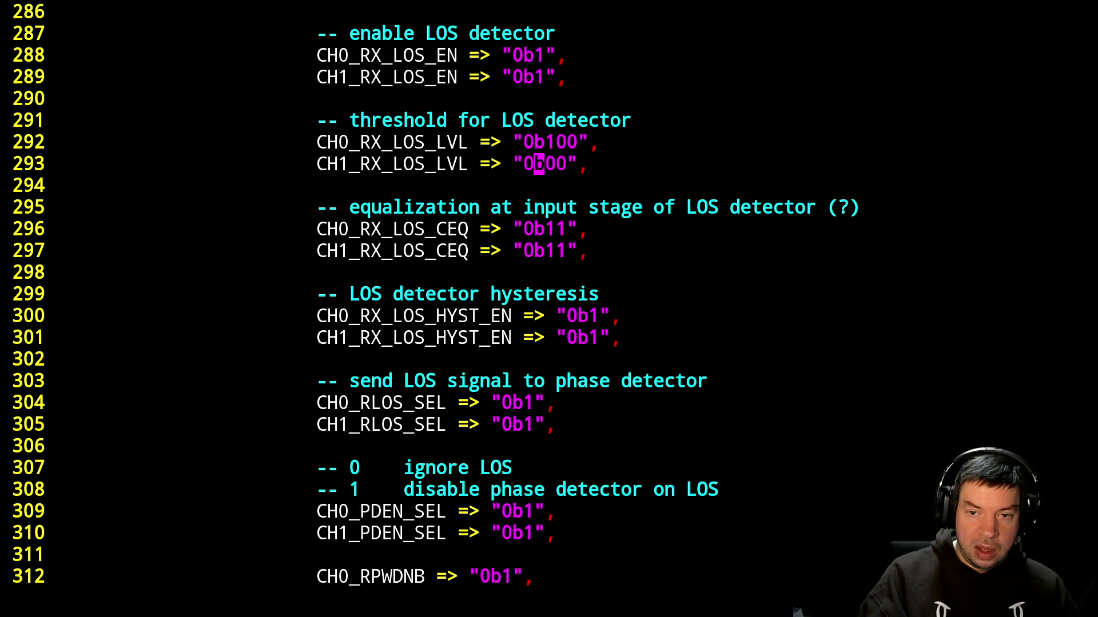
key(u)
text(kr0)
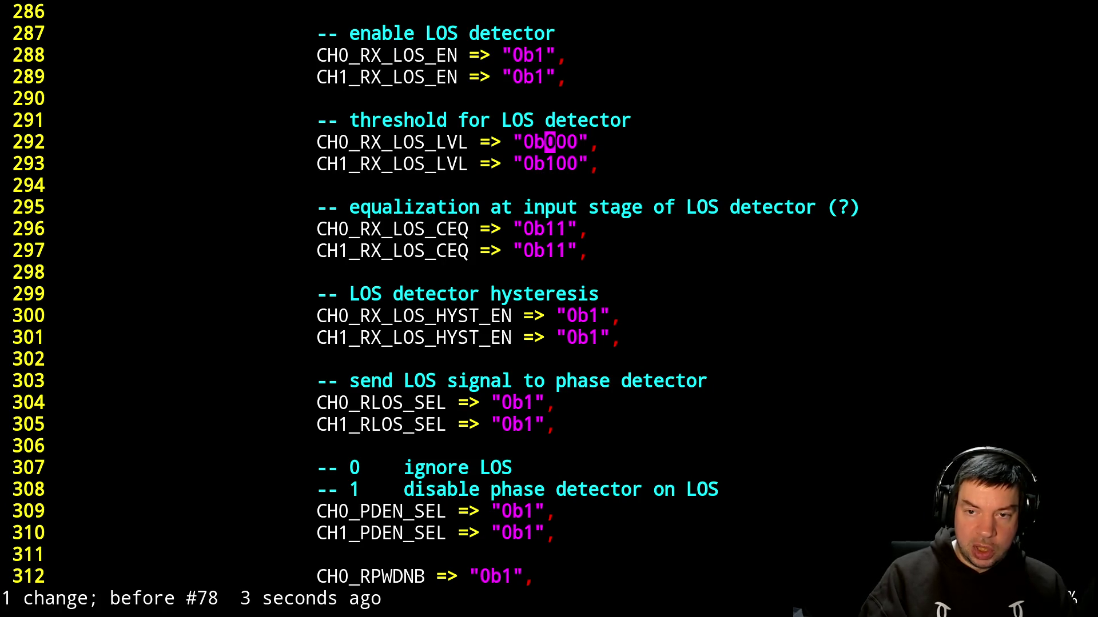
text(:w)
key(Return)
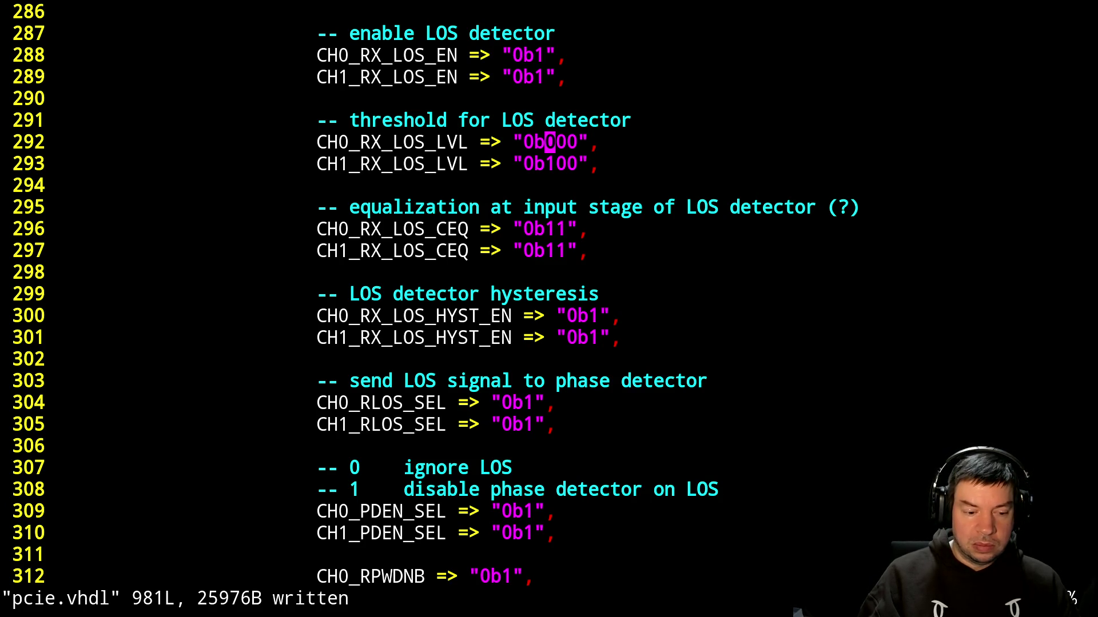
Start a new build of the design with make from the shell.
key(ctrl+z)
text(make)
key(Return)
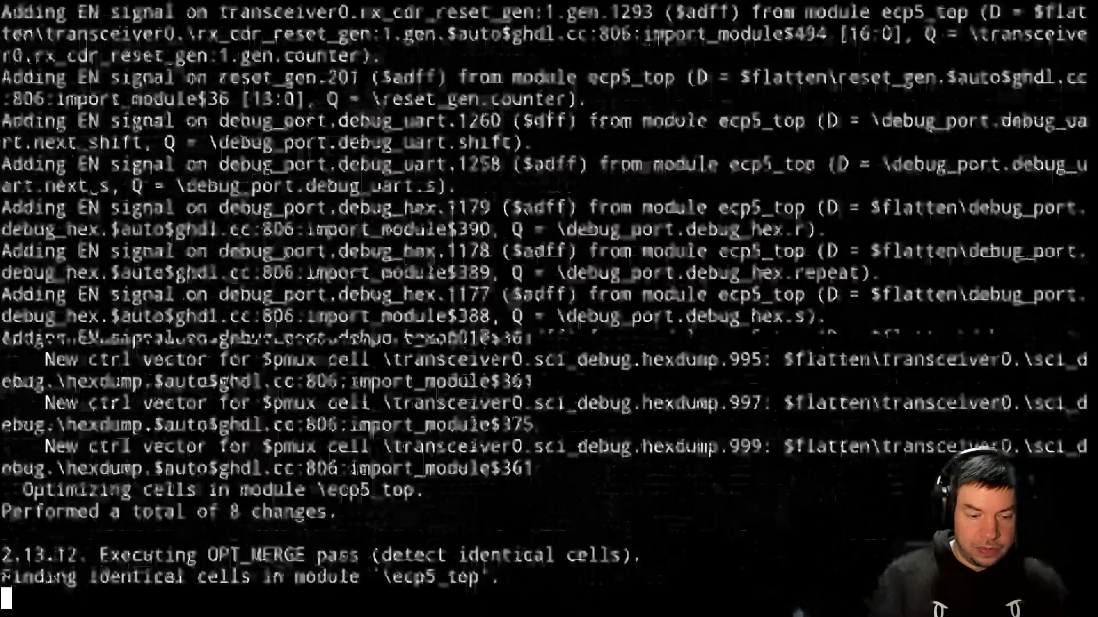